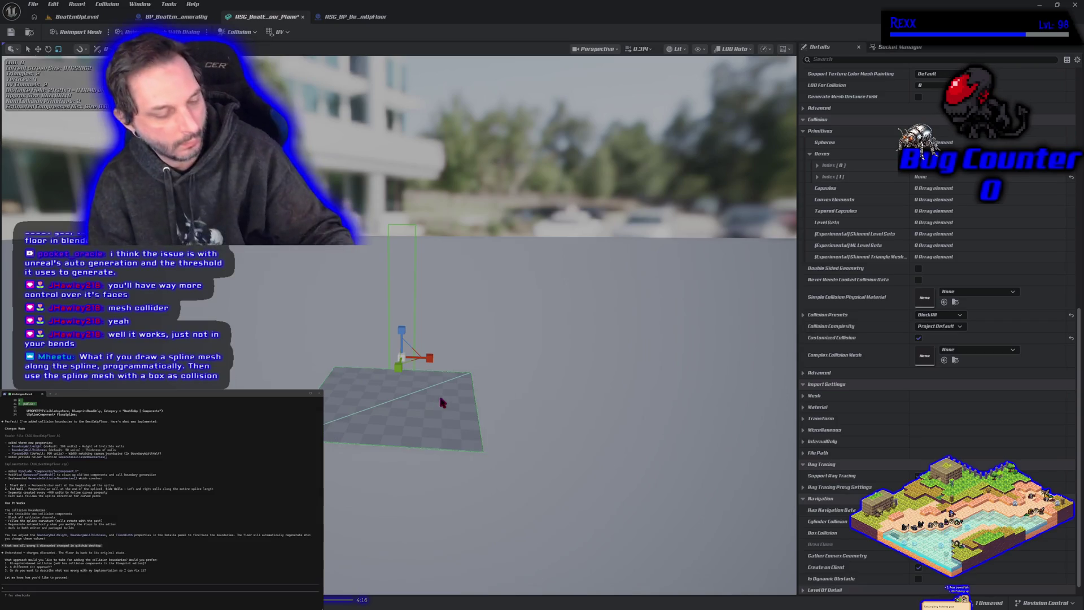
Select the plane mesh's second box collision, nudge it left with the move gizmo, then delete it.
scroll(438, 393, up, 1)
mouse_move(438, 392)
mouse_down()
mouse_move(439, 339)
mouse_move(424, 327)
mouse_move(442, 394)
mouse_up()
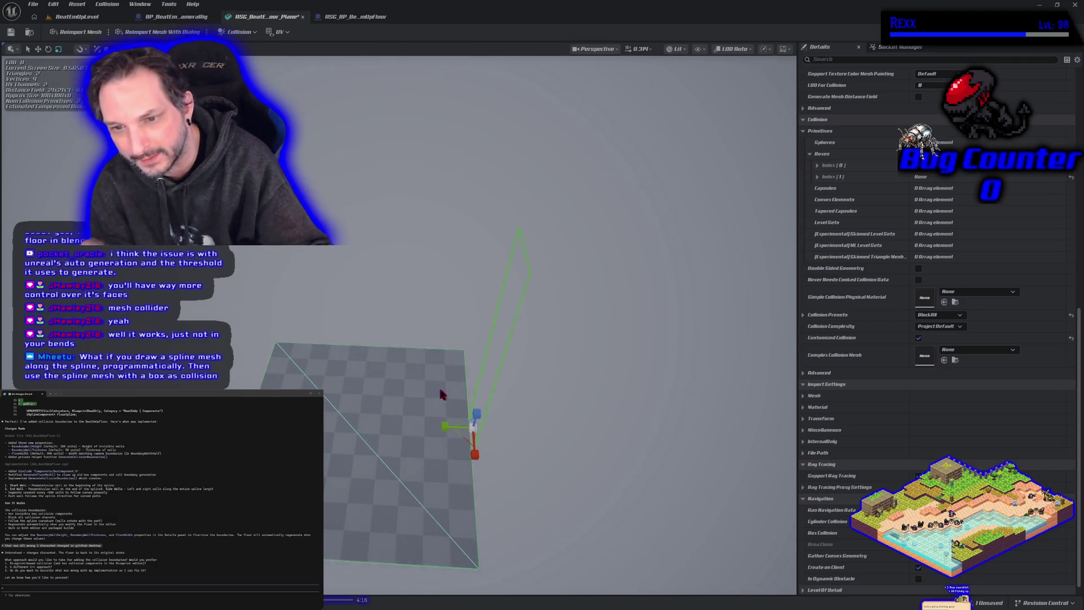
key(e)
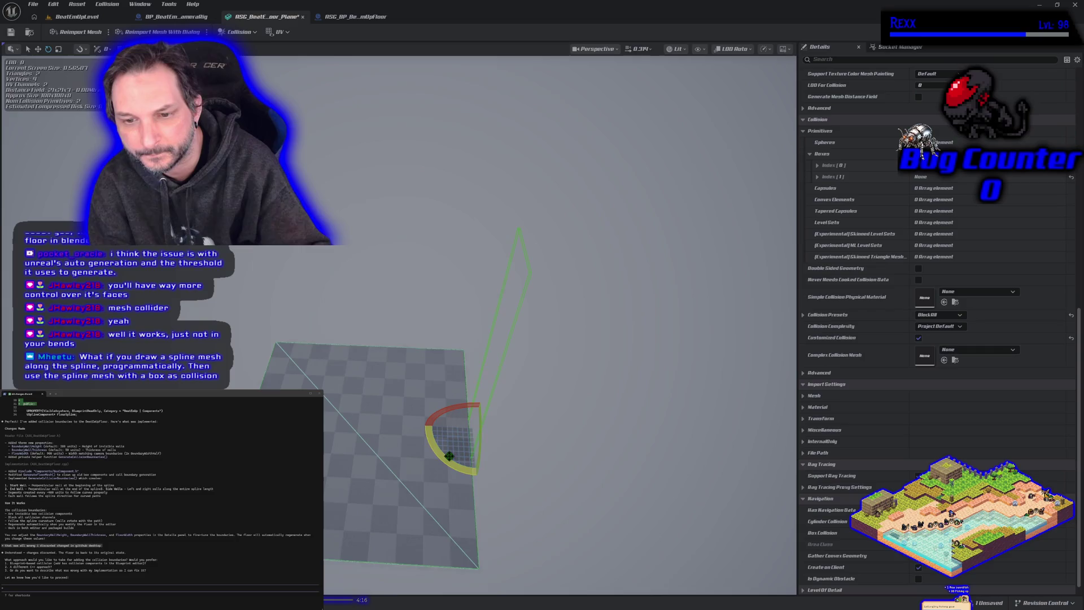
key(w)
key(e)
key(r)
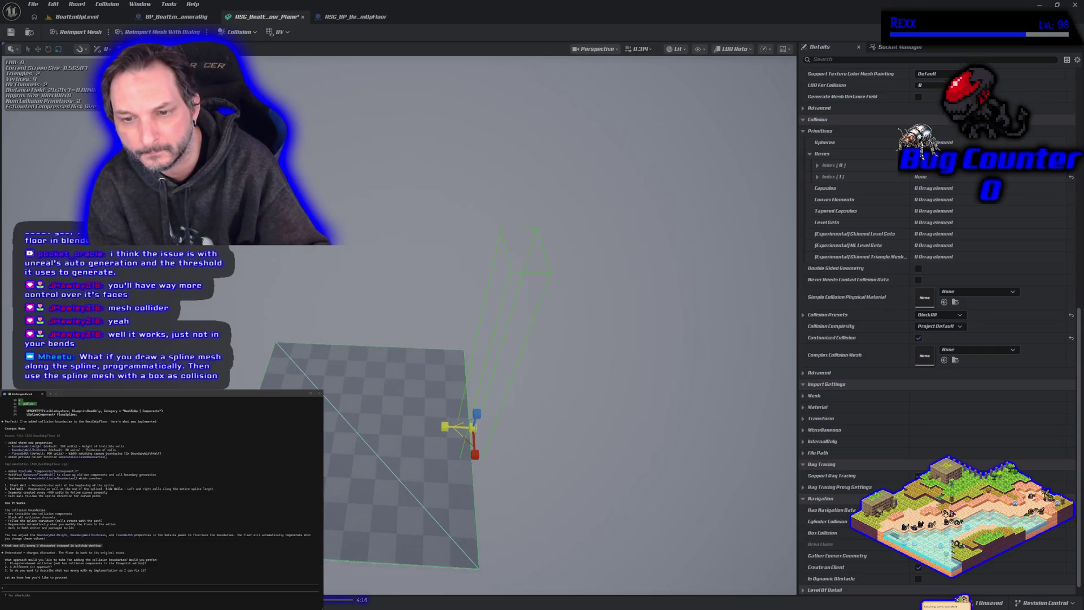
key(w)
drag(454, 428, 447, 432)
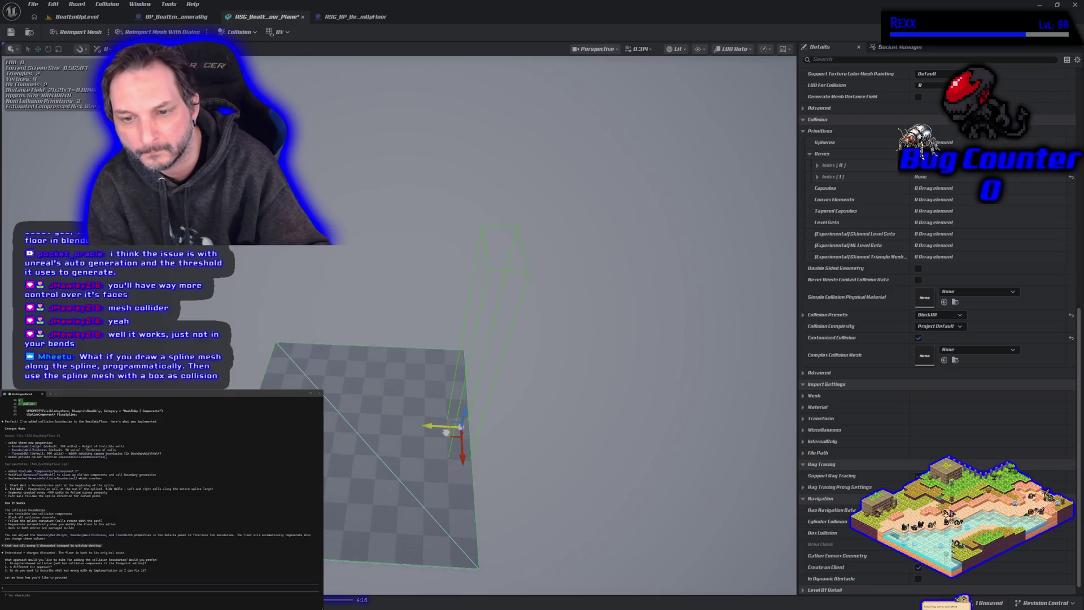
mouse_move(460, 484)
mouse_down()
mouse_move(361, 487)
mouse_move(459, 465)
mouse_up()
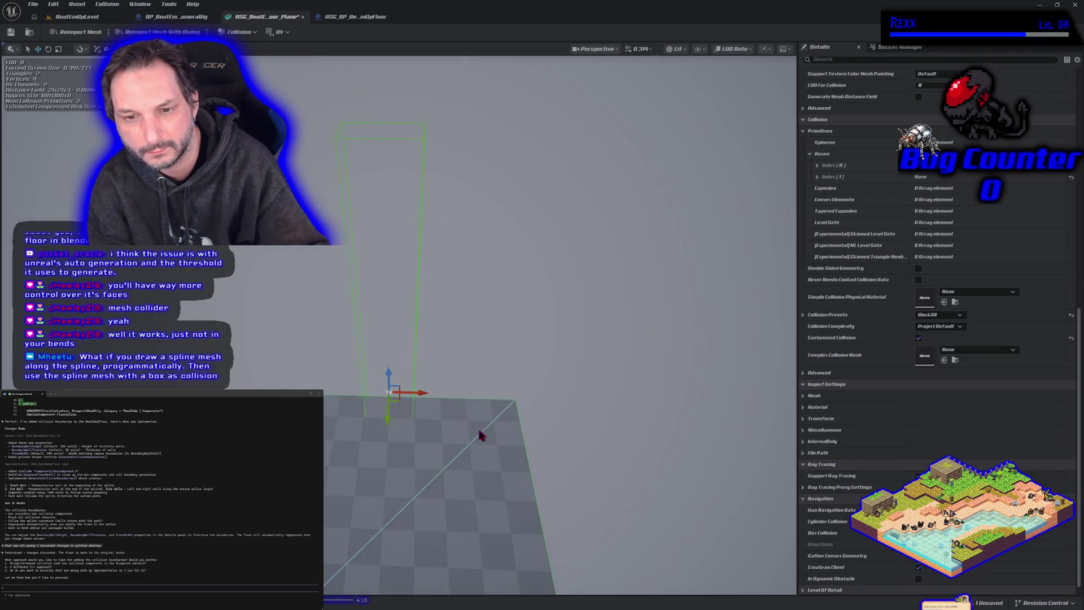
key(Delete)
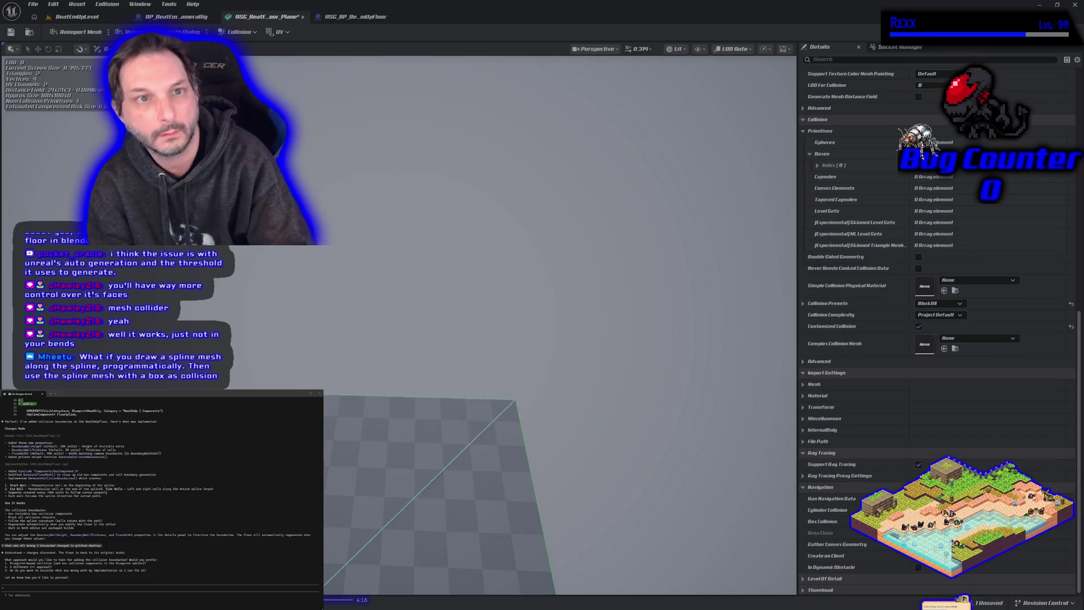
Add a simplified capsule collision to the plane and resize it to roughly radius 35.9, length 81.
click(249, 37)
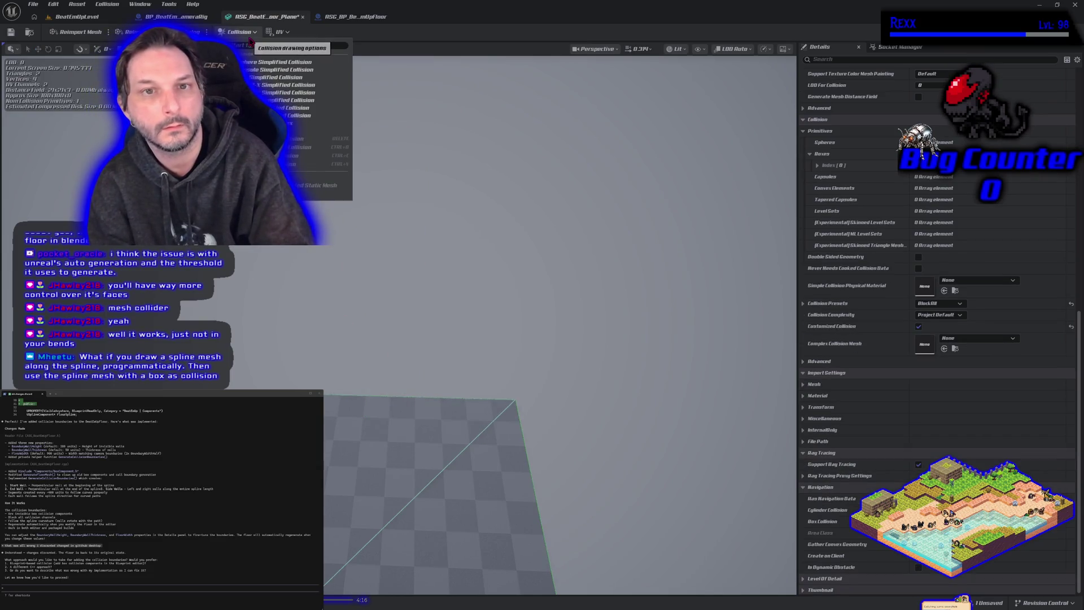
click(266, 75)
key(f)
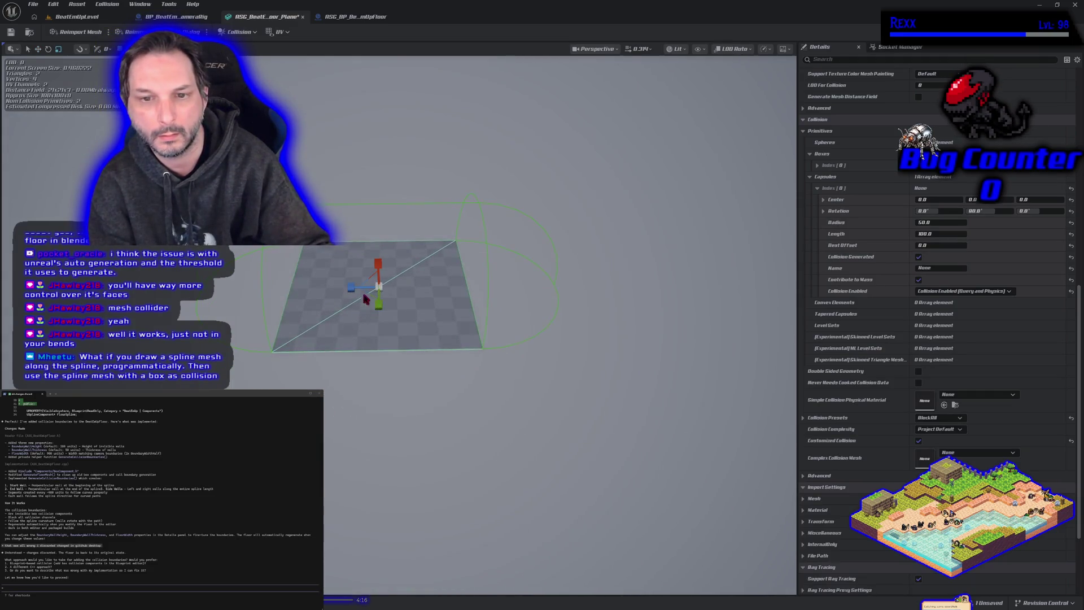
drag(376, 263, 350, 287)
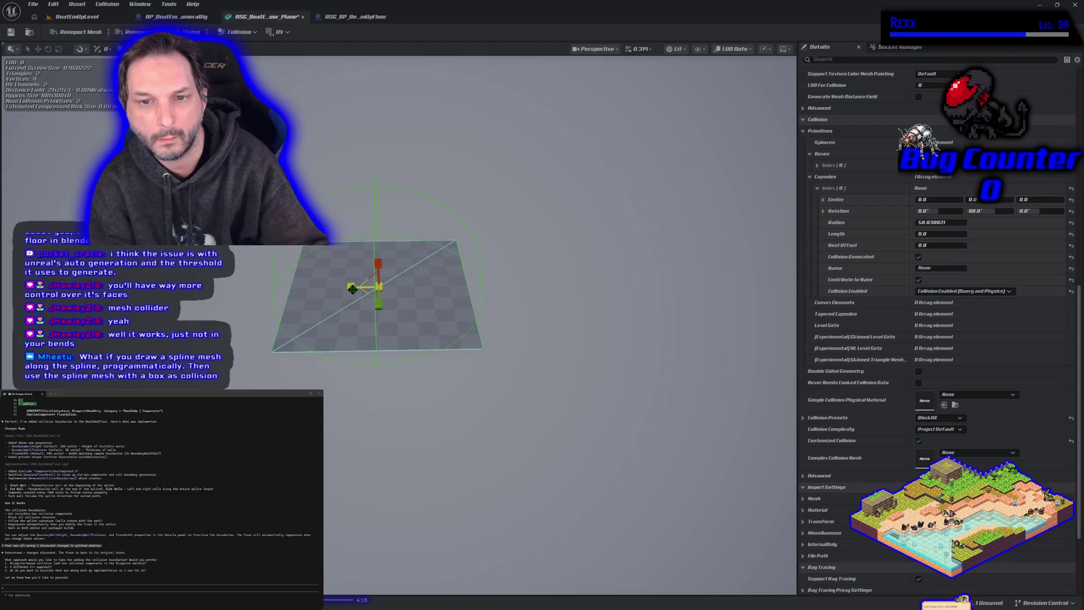
key(ctrl+z)
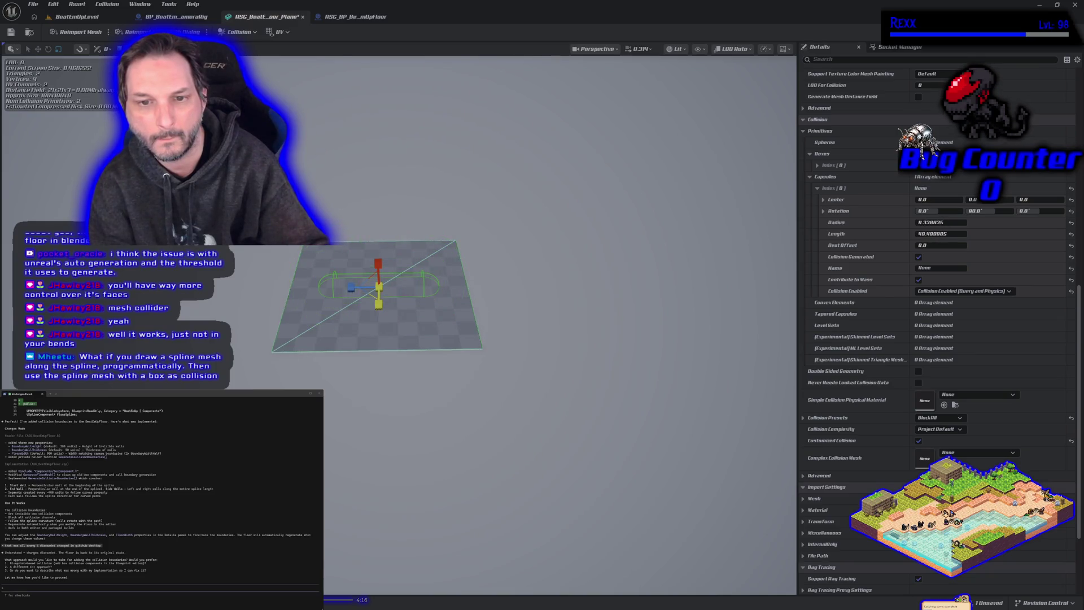
key(ctrl+z)
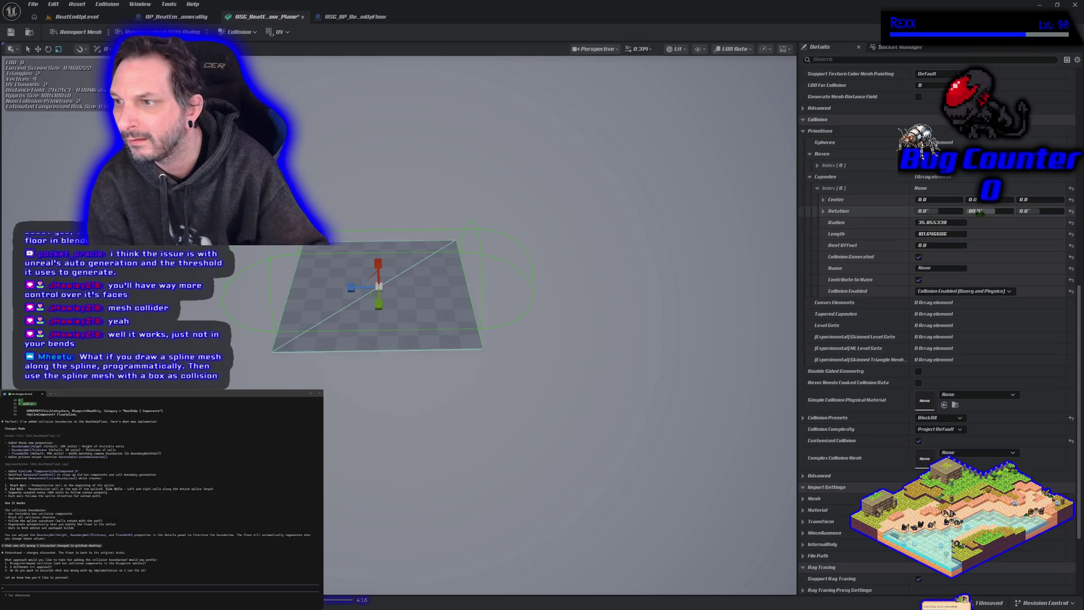
Set the capsule's middle Rotation value to 0 so it stands upright.
click(972, 211)
text(0)
key(Return)
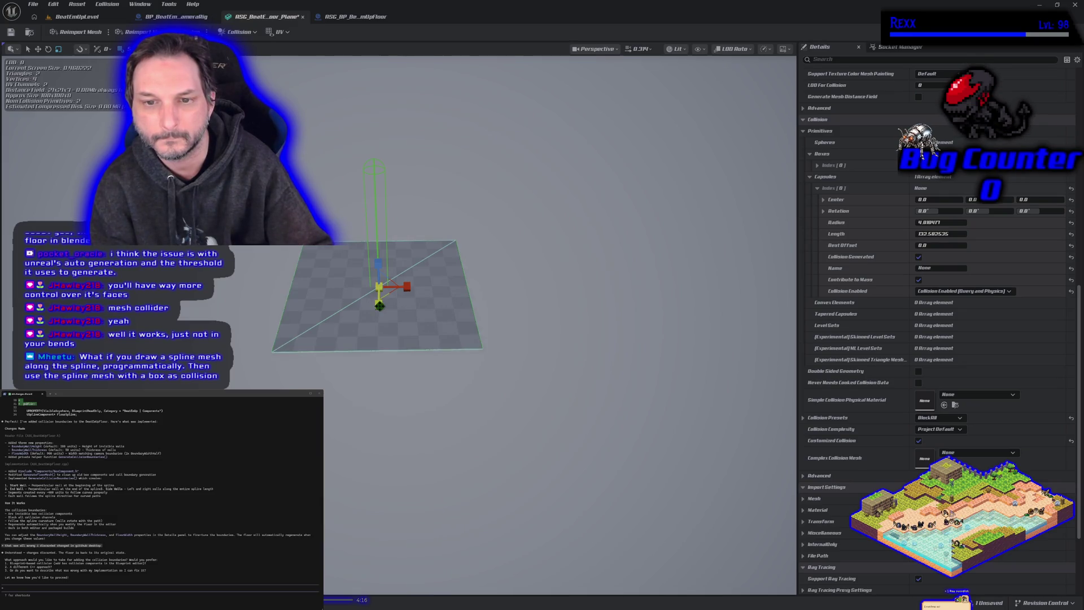
Move the upright capsule to the plane corner at Center 50, -50, 0.
drag(380, 305, 381, 269)
scroll(380, 268, up, 5)
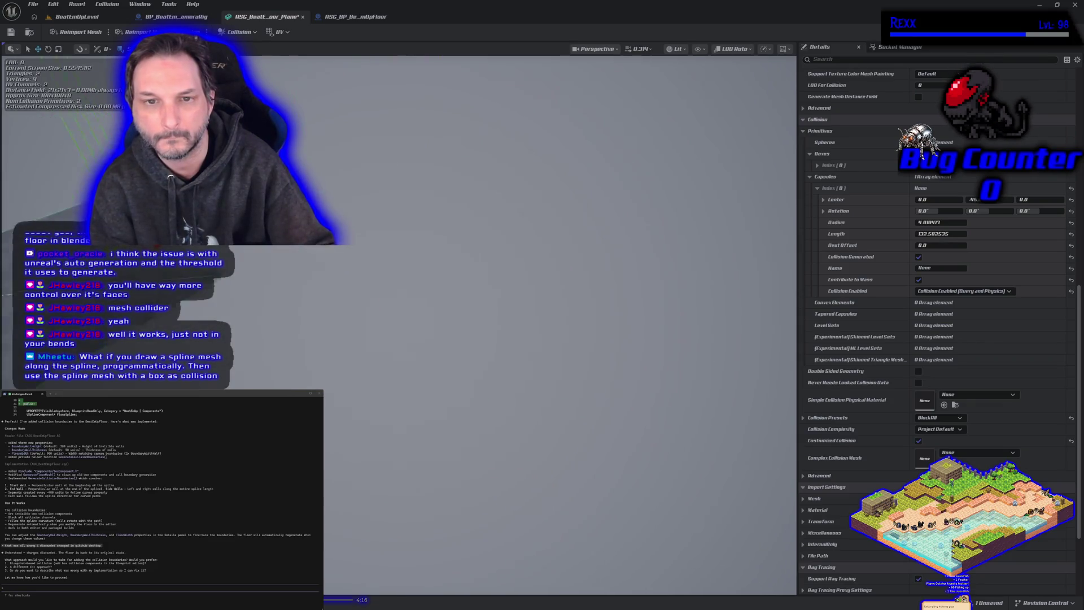
scroll(380, 269, down, 5)
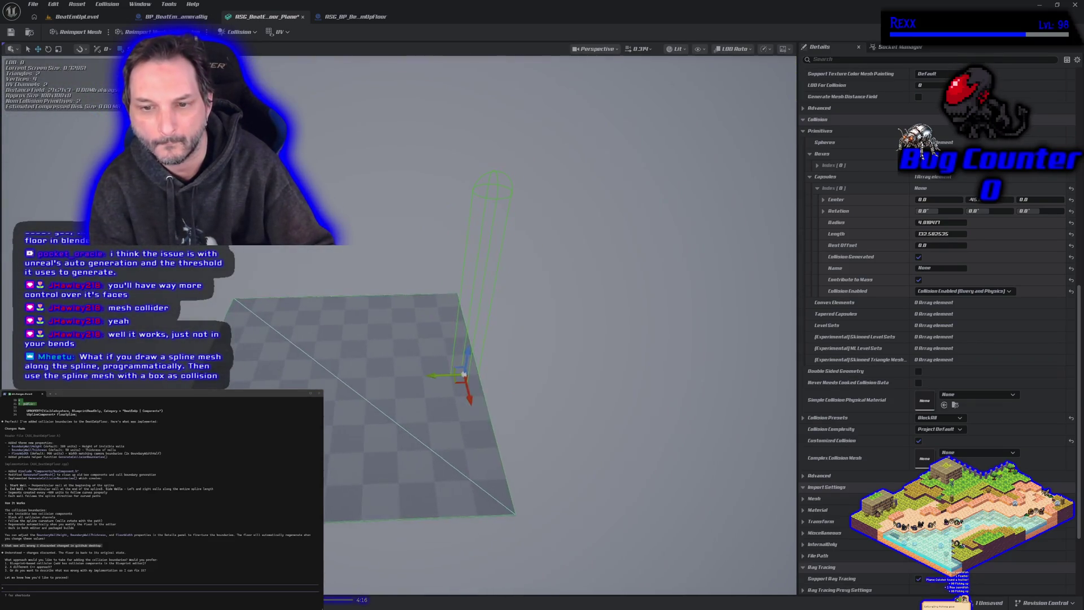
drag(380, 269, 403, 261)
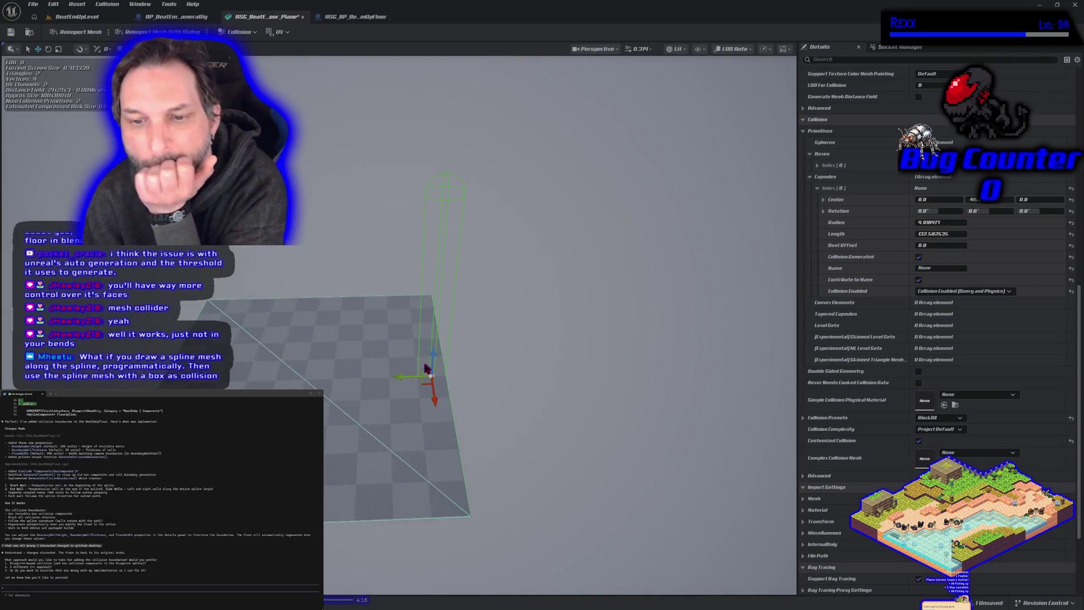
drag(435, 402, 454, 535)
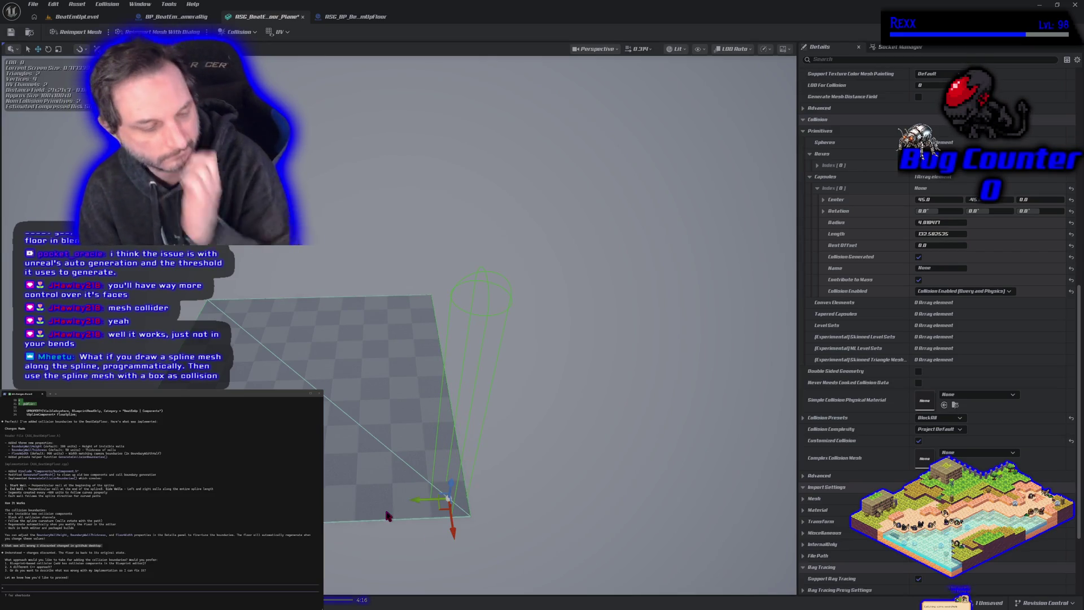
mouse_move(390, 528)
mouse_down()
mouse_move(339, 496)
mouse_move(485, 505)
mouse_move(384, 480)
mouse_up()
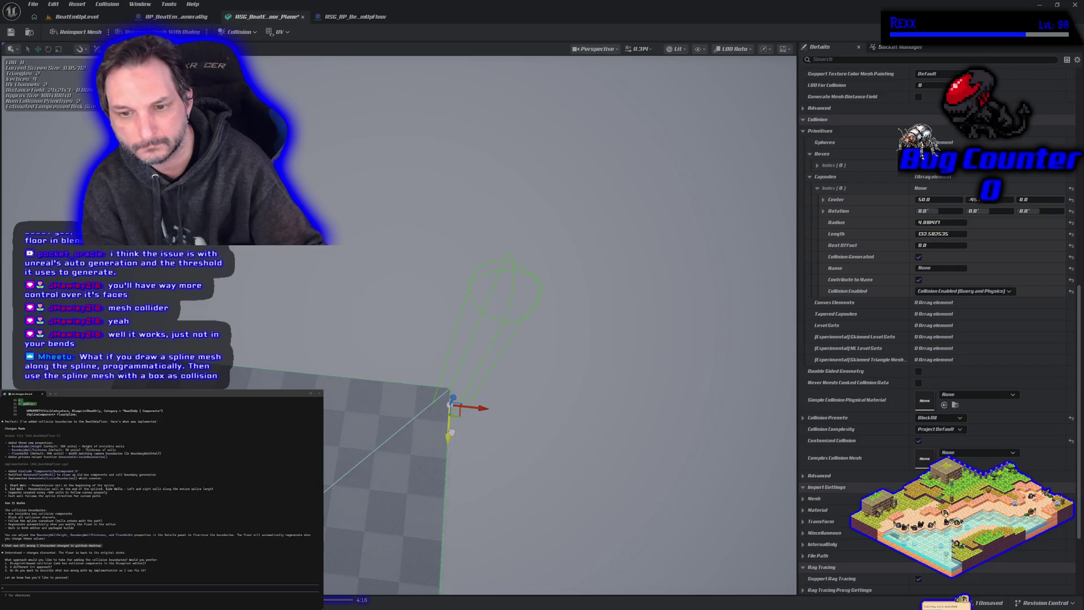
mouse_move(452, 432)
mouse_down()
mouse_move(460, 435)
mouse_move(440, 437)
mouse_move(479, 432)
mouse_up()
Duplicate the capsule and place the copy at Center -50, -50, 0, the edge's opposite corner.
key(ctrl+d)
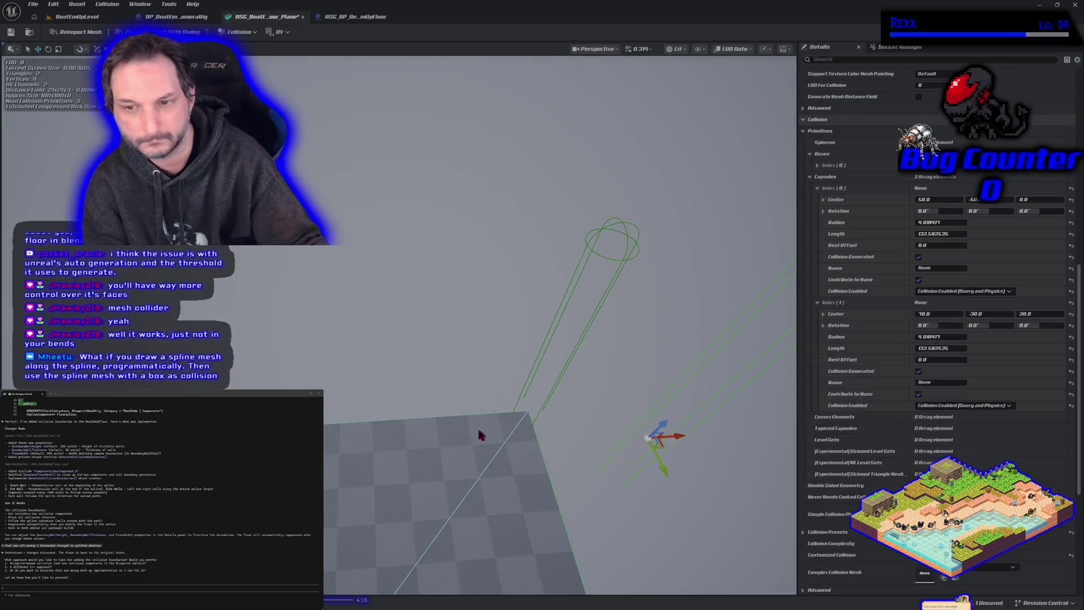
drag(676, 438, 324, 460)
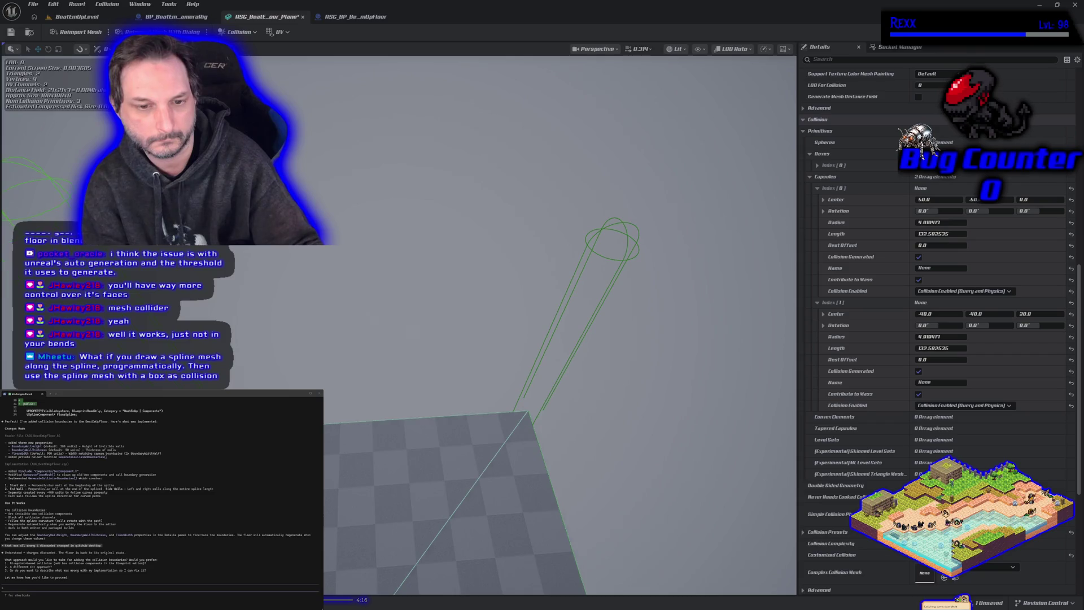
drag(610, 467, 553, 467)
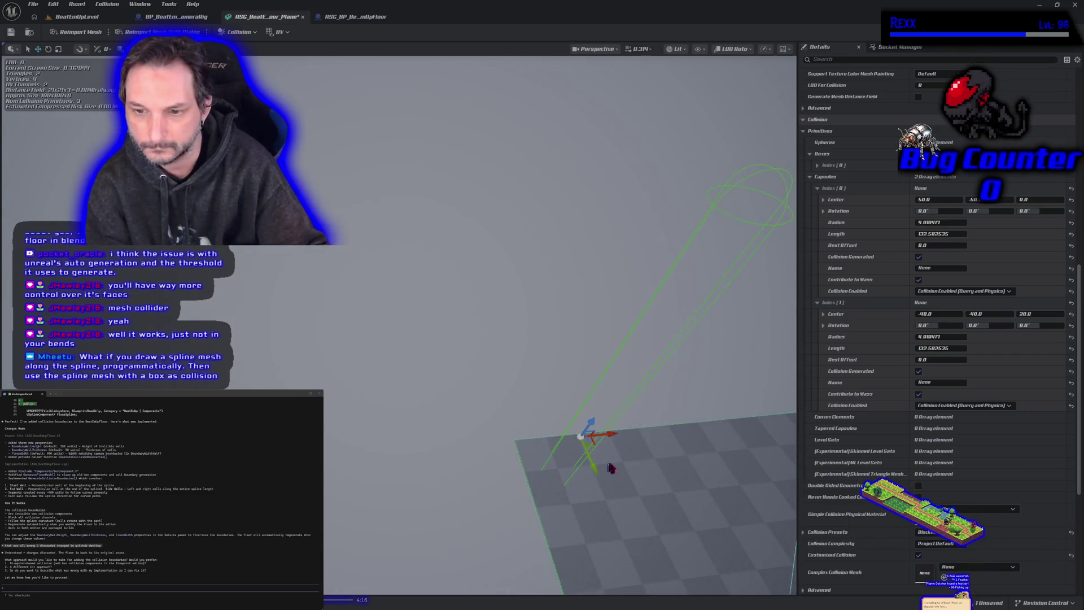
mouse_move(606, 435)
mouse_down()
mouse_move(508, 445)
mouse_move(488, 320)
mouse_up()
mouse_move(412, 296)
mouse_down()
mouse_move(426, 294)
mouse_move(398, 360)
mouse_up()
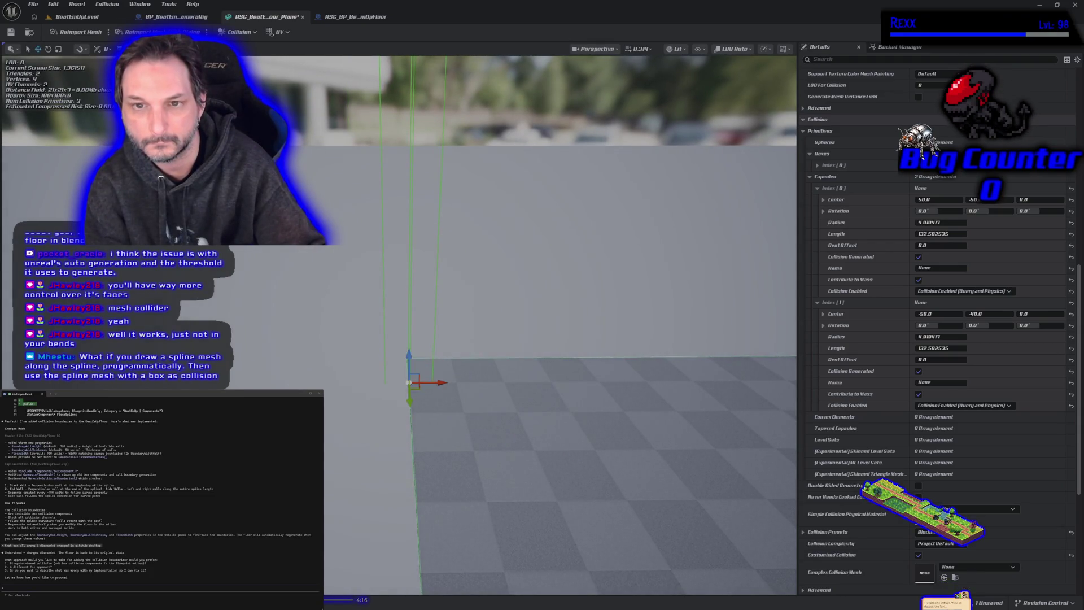
scroll(400, 324, down, 6)
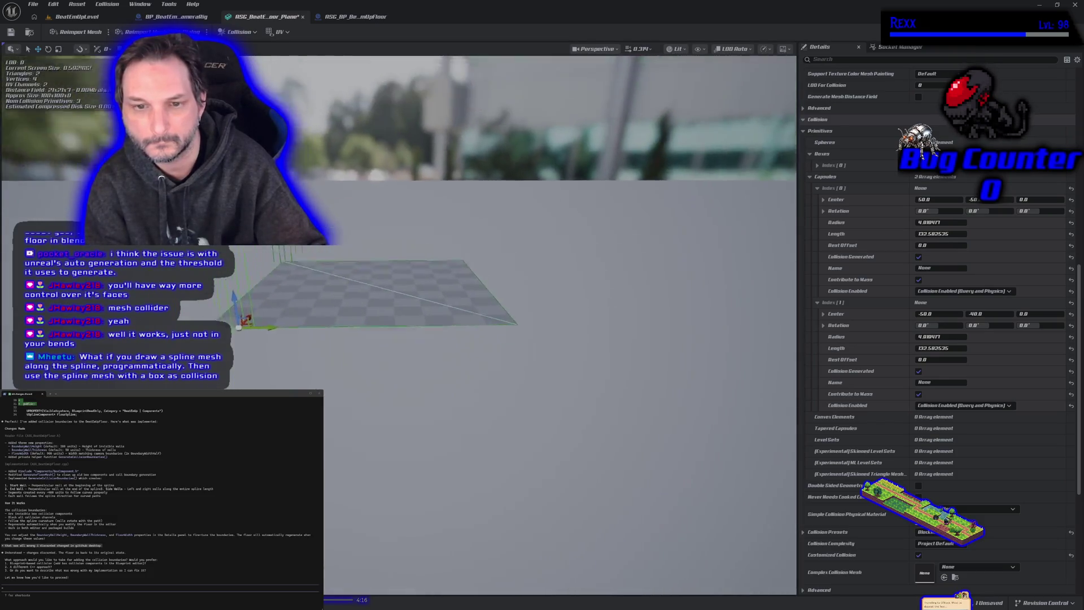
scroll(239, 326, up, 3)
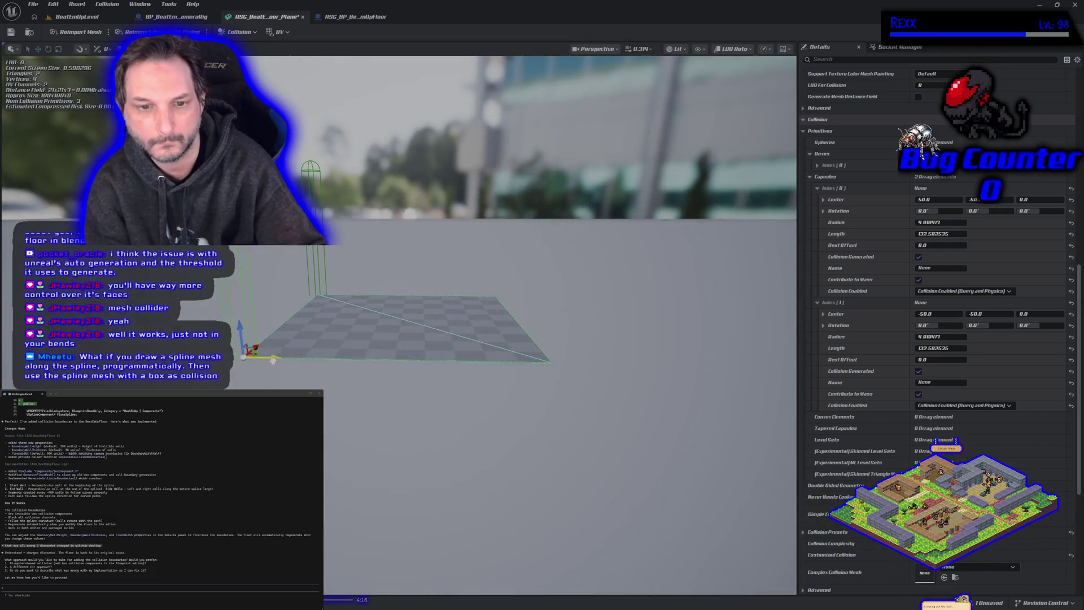
mouse_move(272, 360)
mouse_down()
mouse_move(226, 362)
mouse_move(260, 362)
mouse_up()
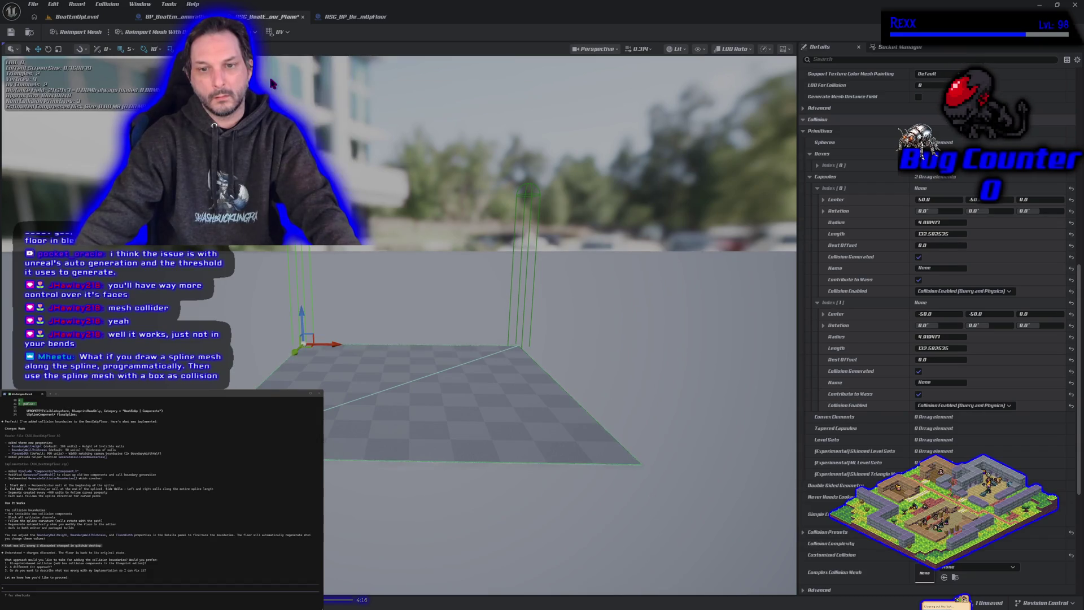
Add a box collision spanning the floor and scale it down around its centre.
key(ctrl+z)
key(r)
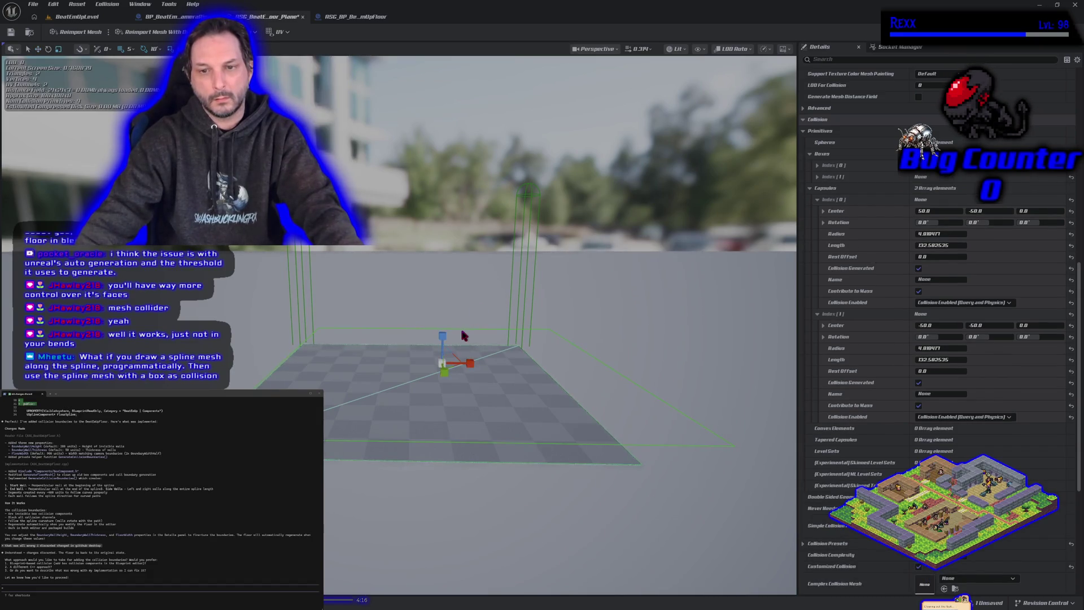
drag(469, 362, 444, 369)
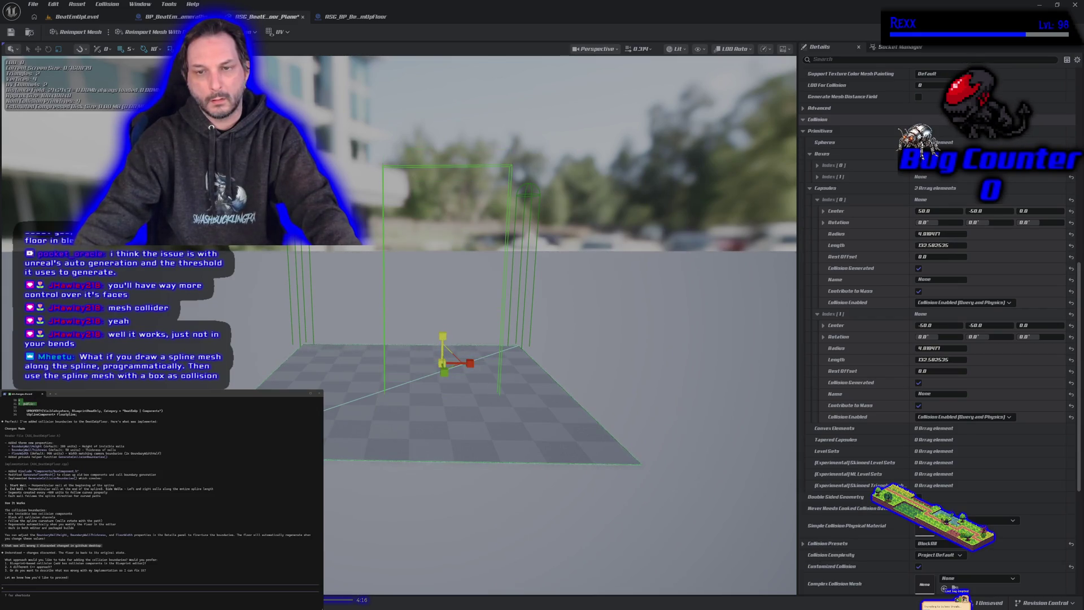
scroll(443, 338, up, 5)
scroll(444, 339, down, 5)
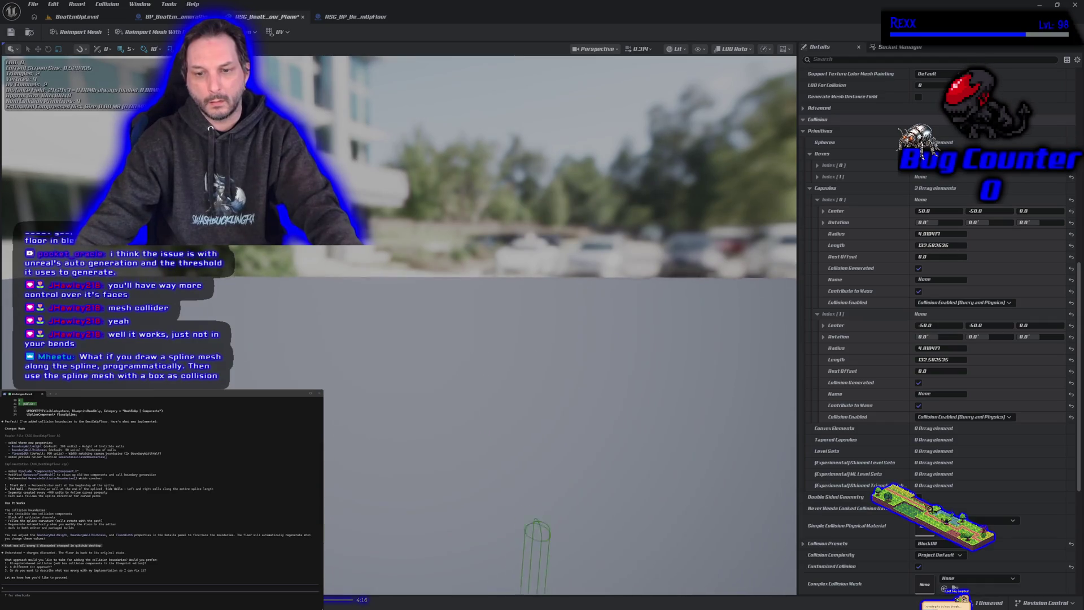
key(f)
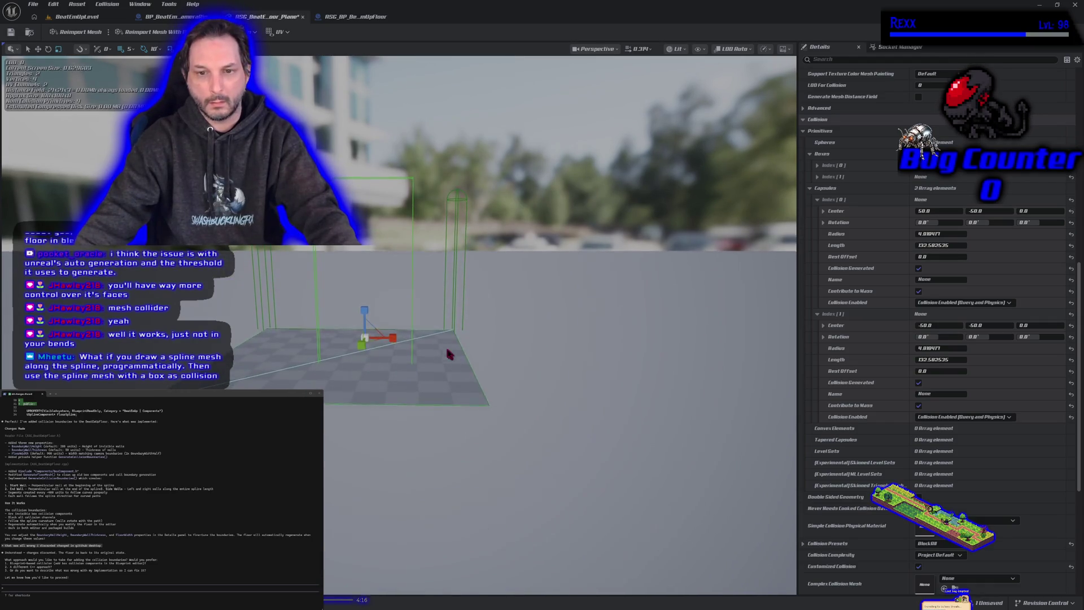
Lower the box collision along Z and shift it left along the floor.
drag(364, 303, 366, 335)
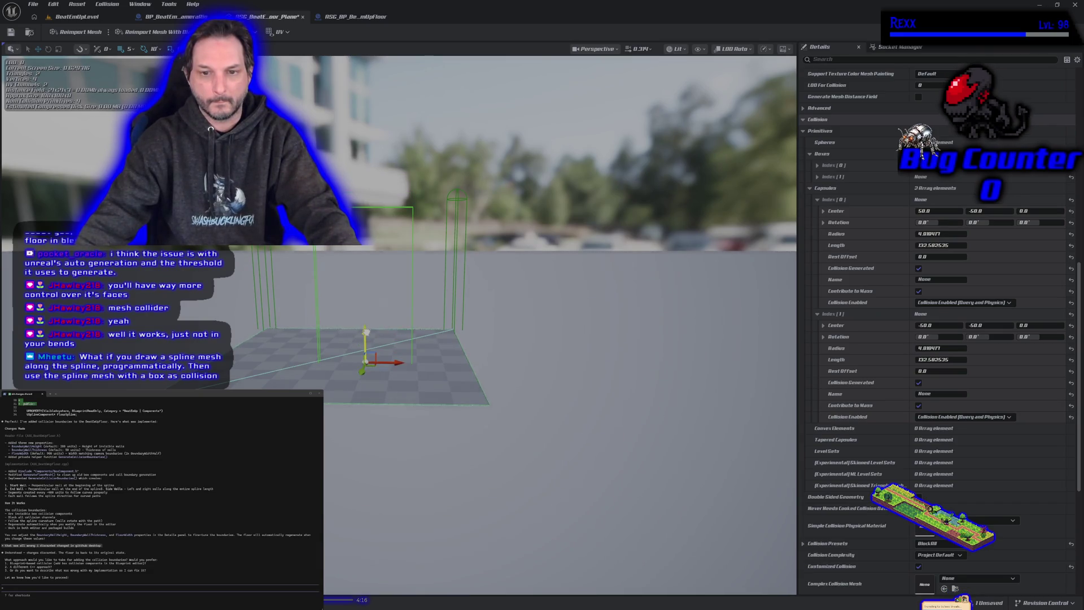
drag(381, 384, 342, 347)
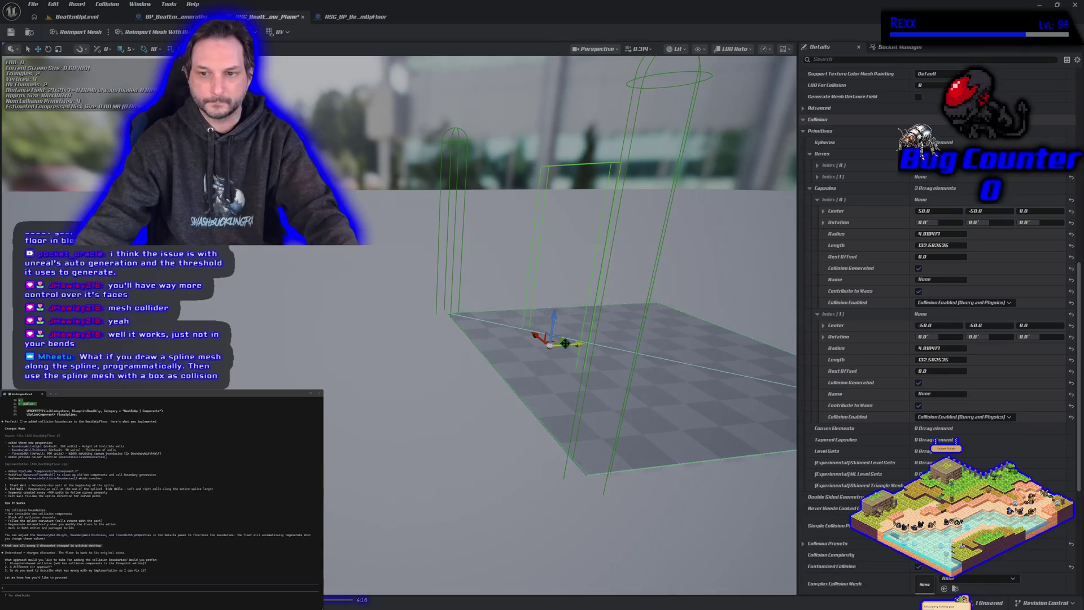
mouse_move(564, 343)
mouse_down()
mouse_move(507, 361)
mouse_move(522, 372)
mouse_move(390, 357)
mouse_up()
key(e)
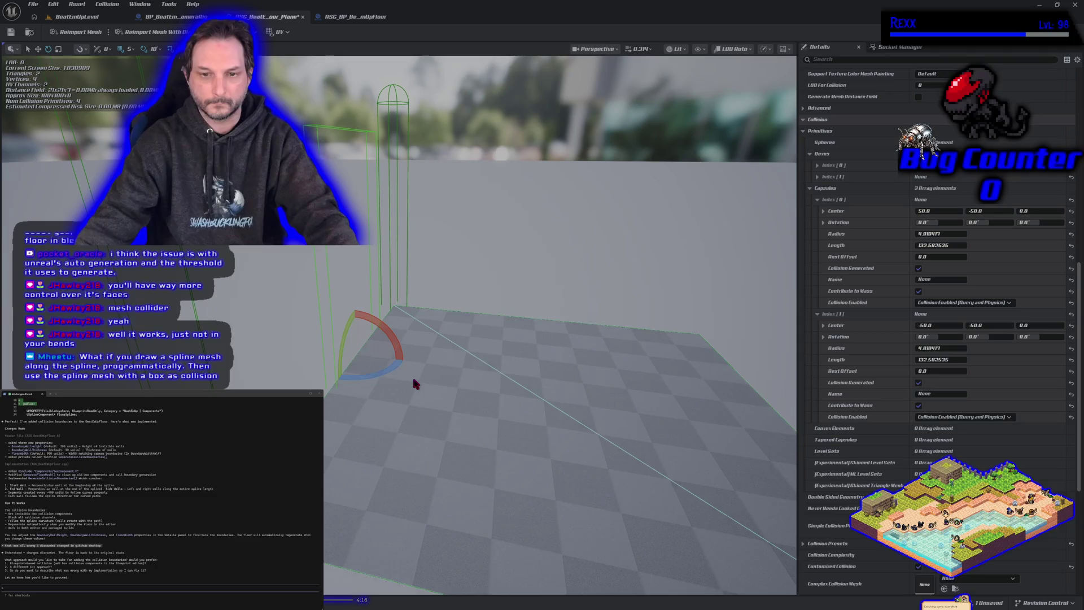
key(r)
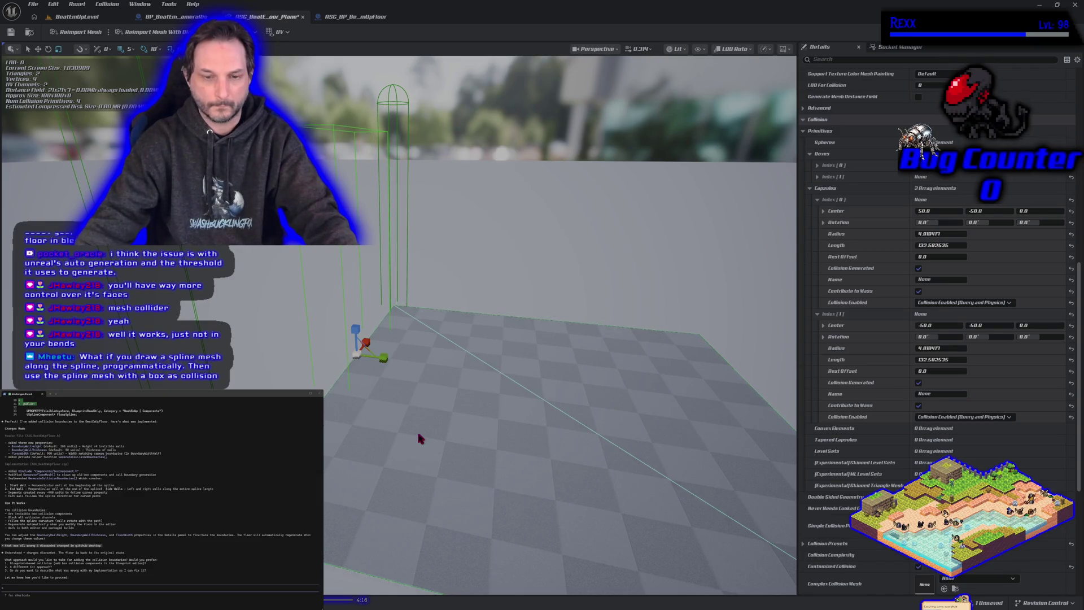
mouse_move(417, 429)
mouse_down()
mouse_move(384, 406)
mouse_move(417, 427)
mouse_up()
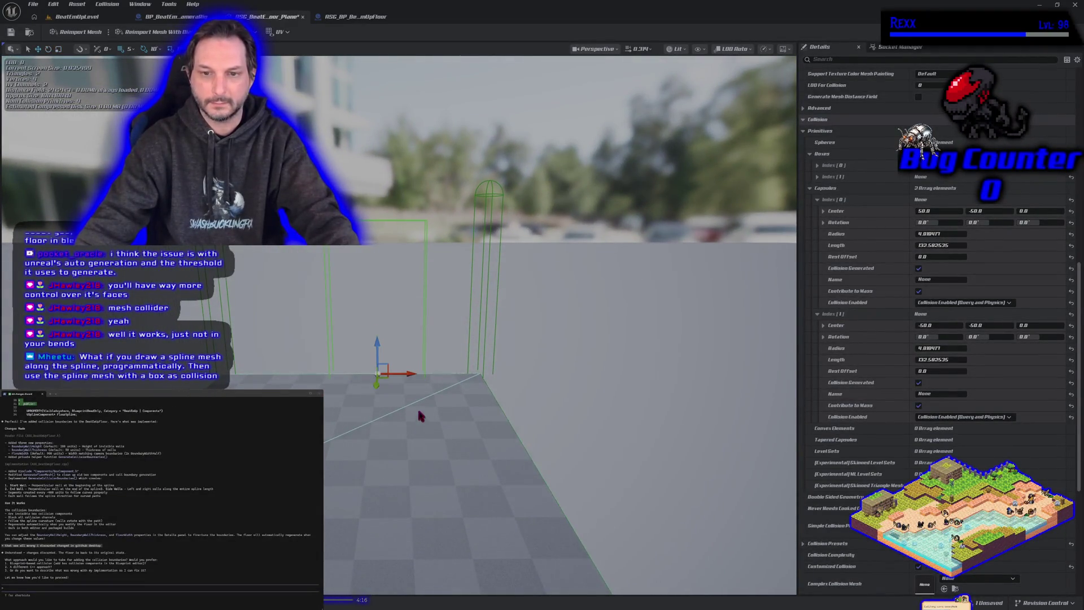
drag(410, 374, 384, 374)
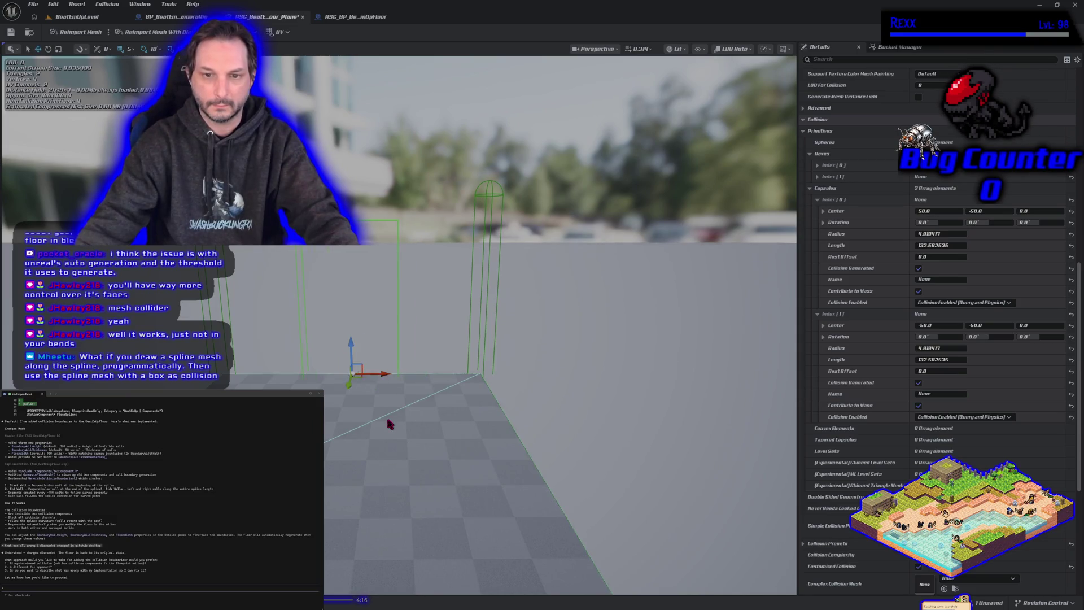
Return to BeatEmUpLevel and start a Play In Editor test with Alt+P.
key(r)
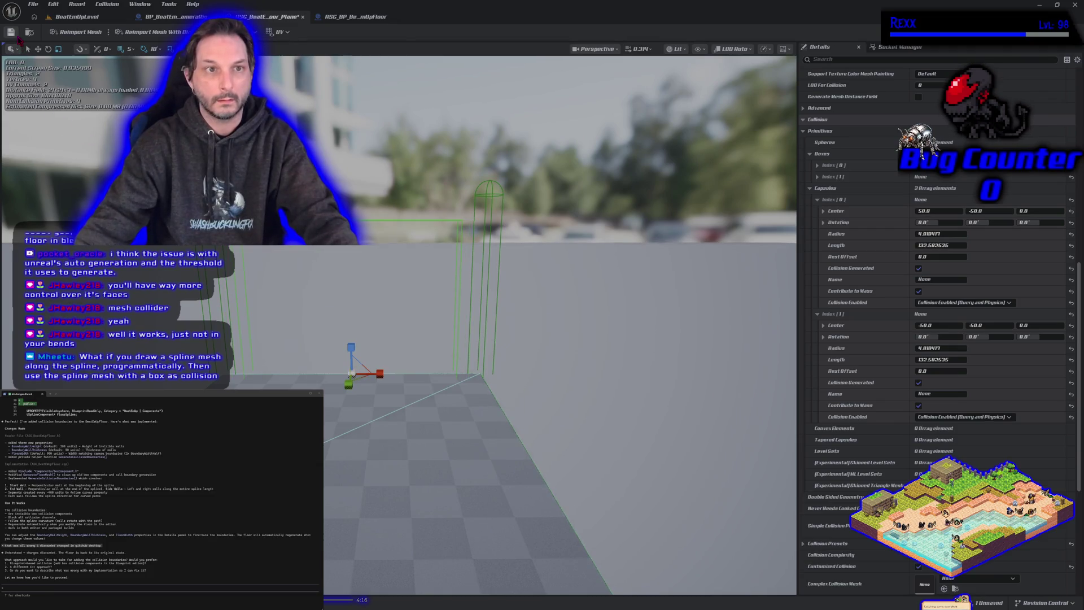
click(77, 16)
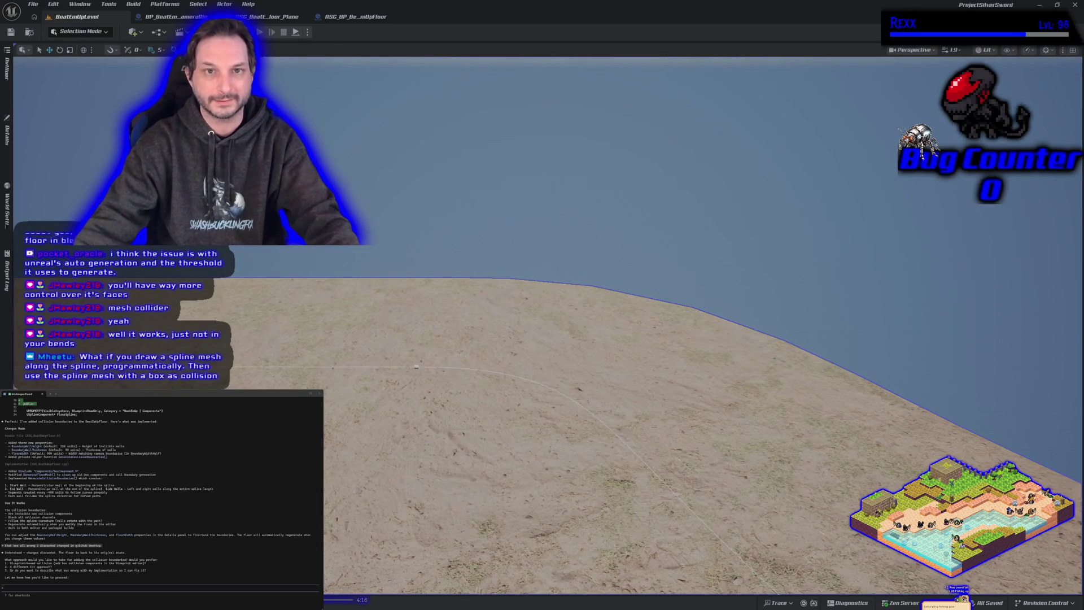
key(alt+p)
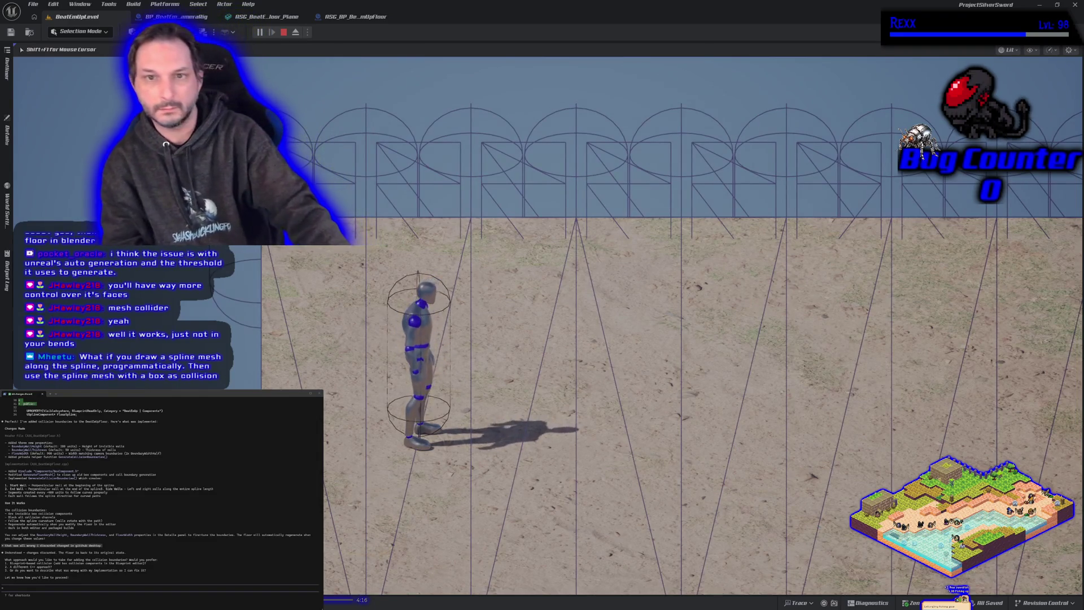
Run and slide the mannequin across the sand toward the boundary walls in fullscreen, then stop the test.
key(w)
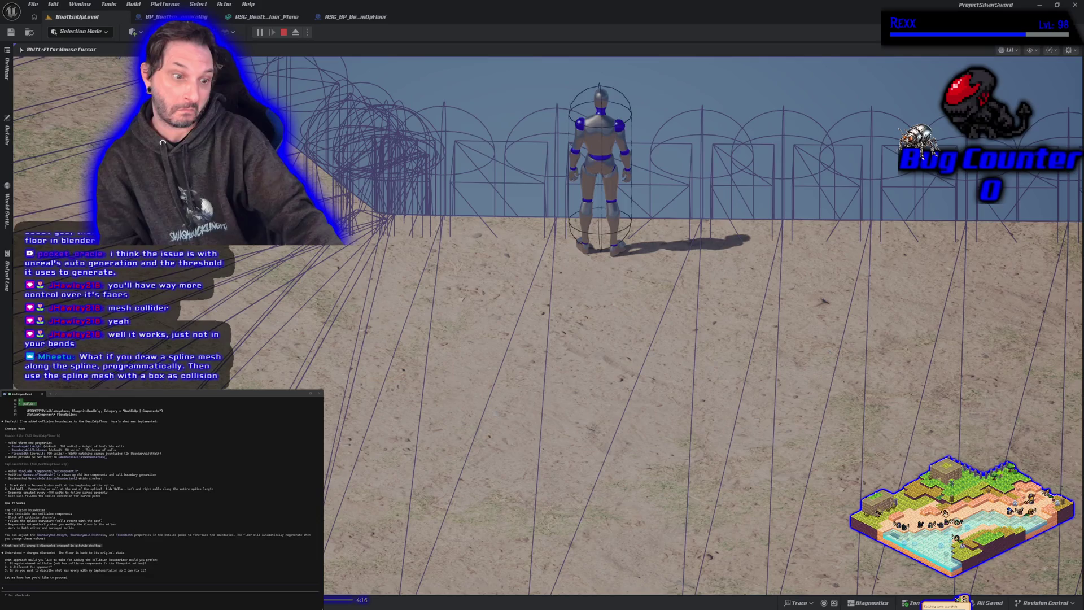
key(a)
key(s)
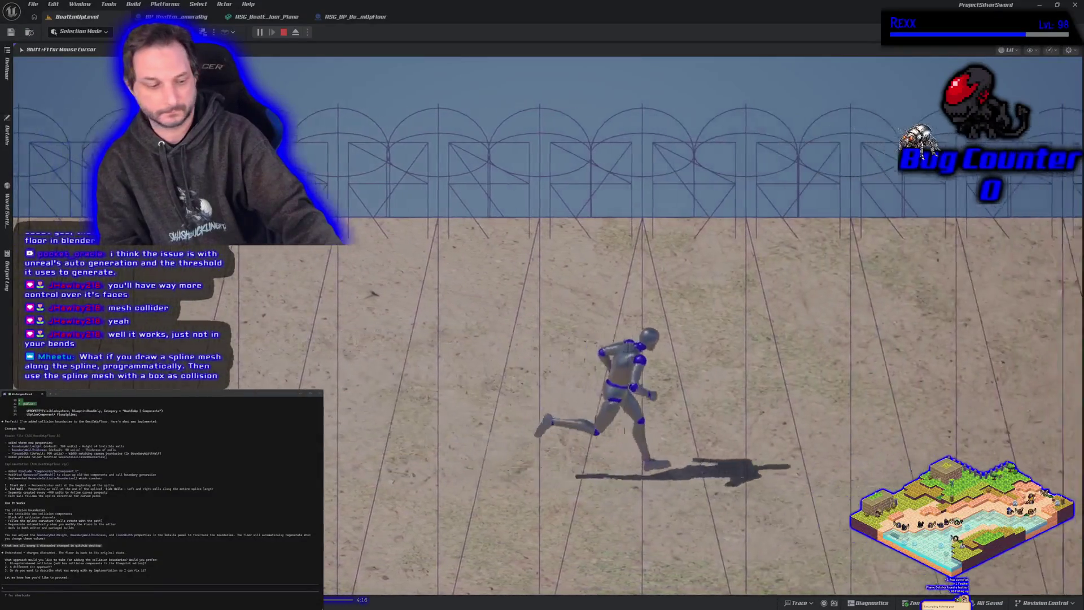
key(space)
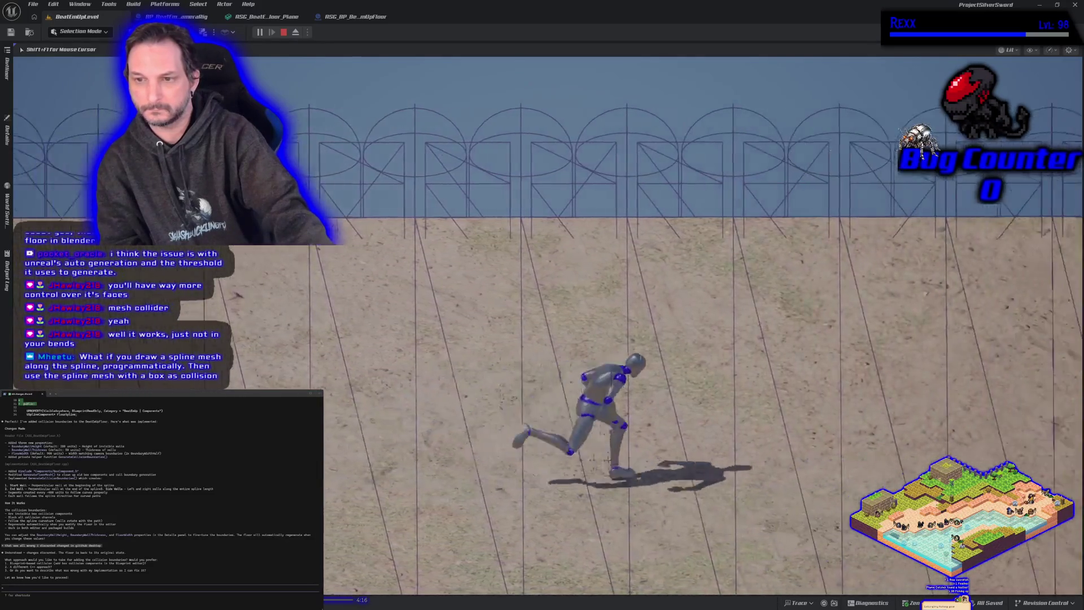
key(space)
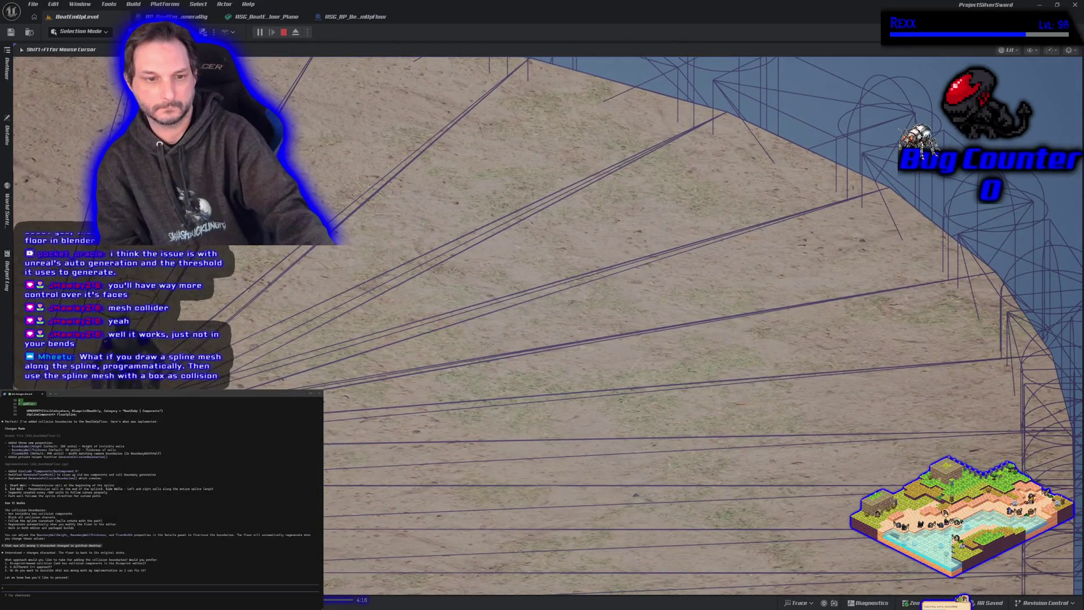
key(F11)
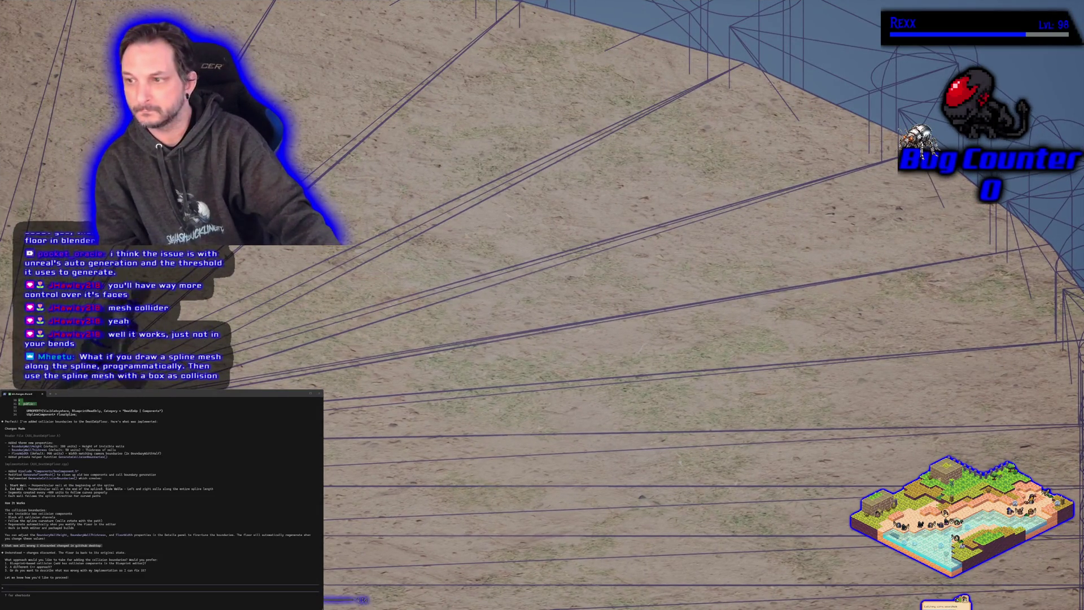
key(d)
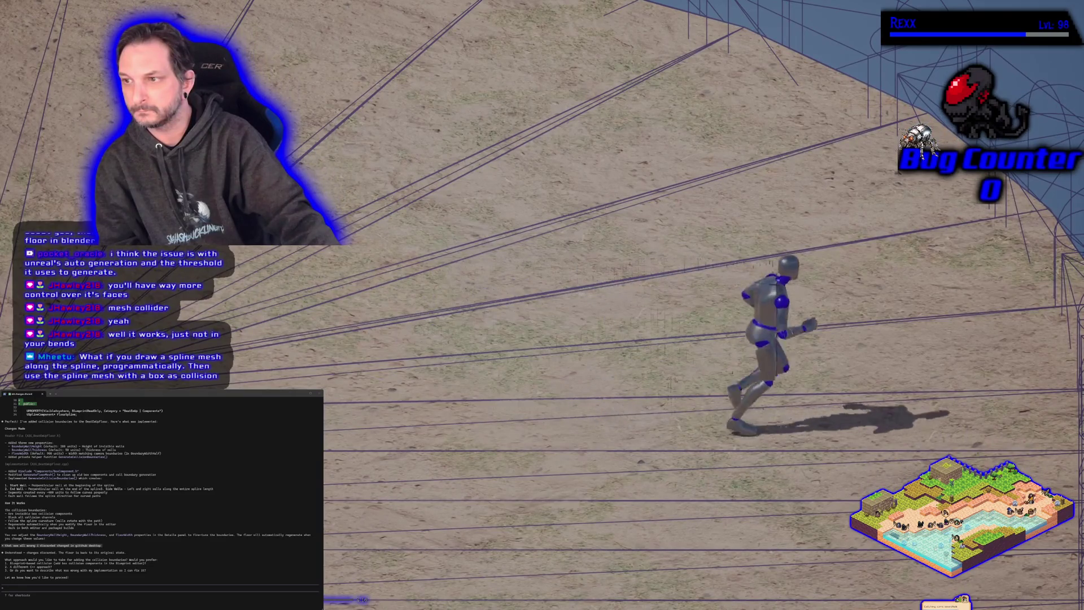
key(d)
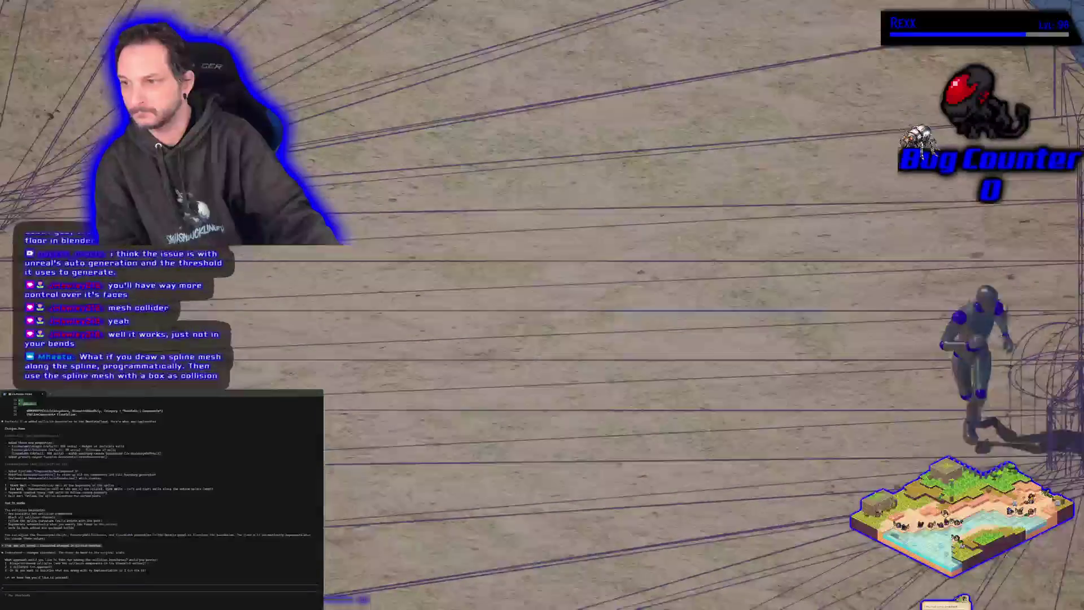
key(d)
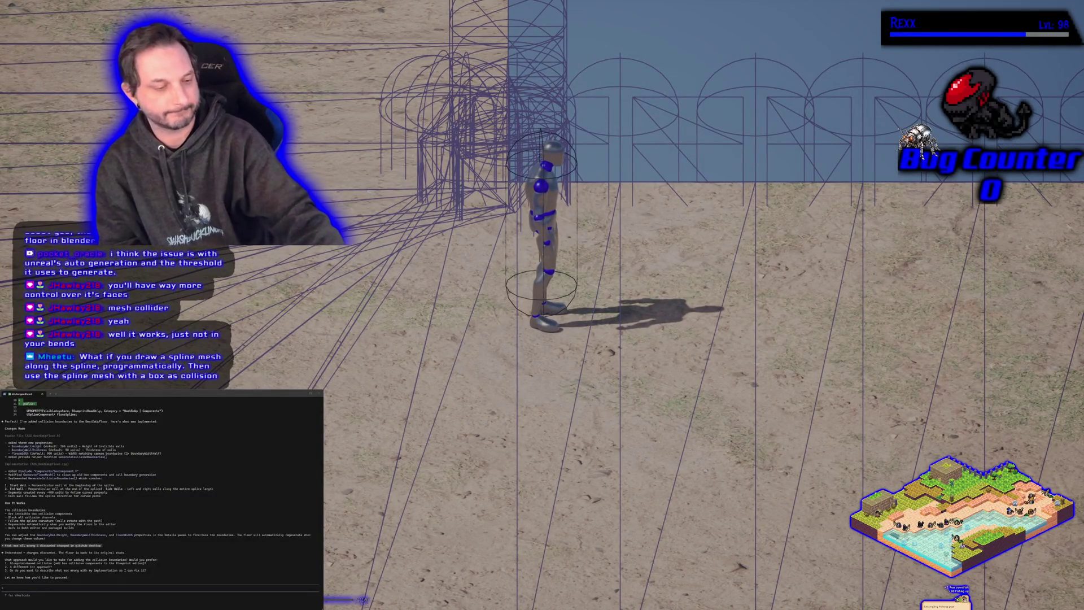
key(Escape)
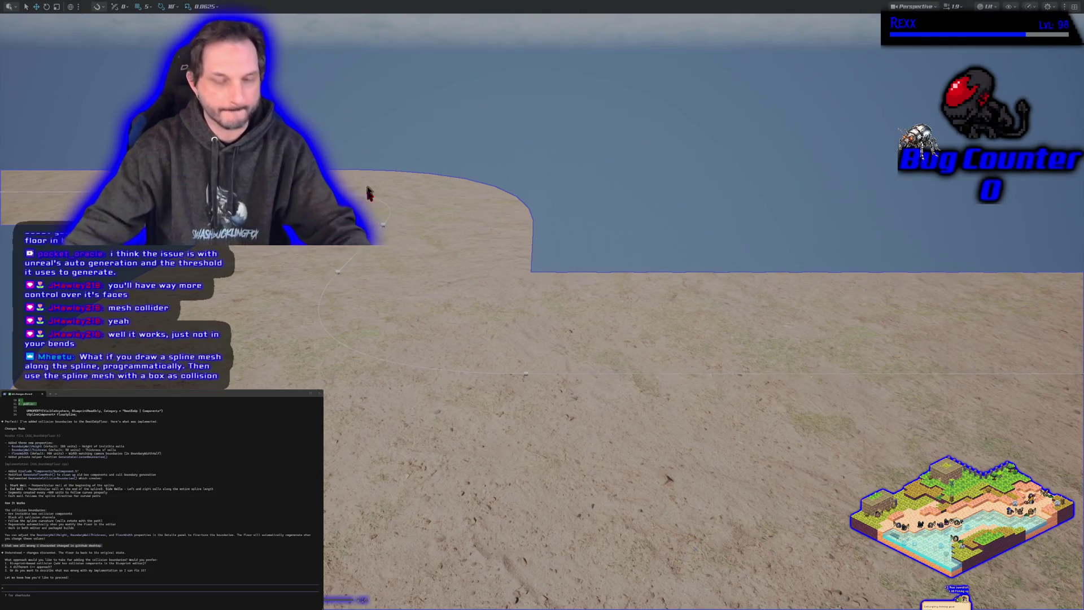
Restore the full editor layout and open the floor plane mesh asset.
key(f)
mouse_move(355, 253)
mouse_down()
mouse_move(355, 276)
mouse_move(355, 253)
mouse_up()
key(F11)
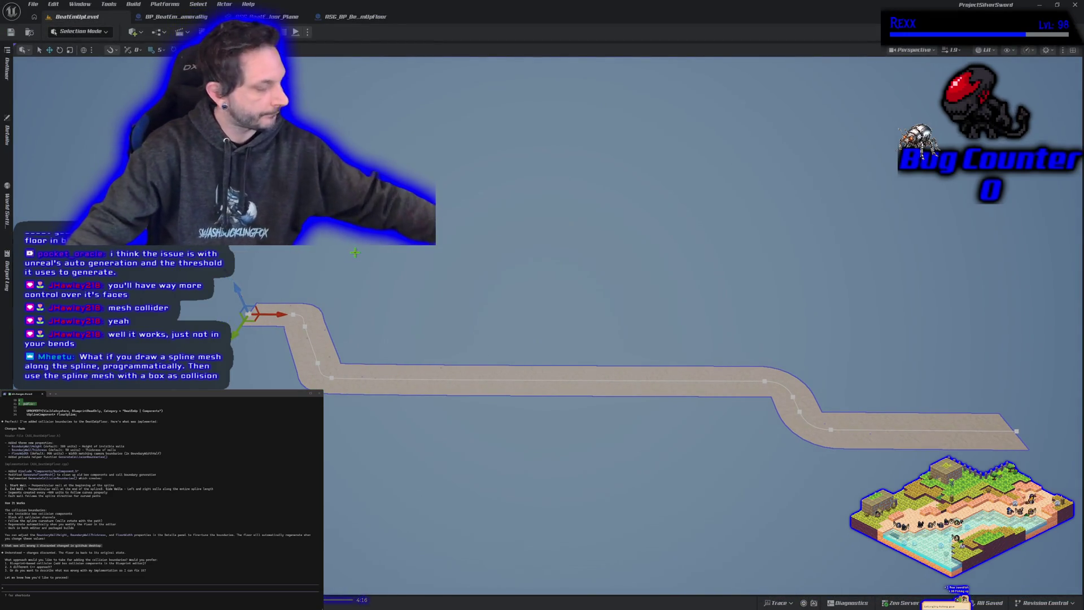
click(266, 16)
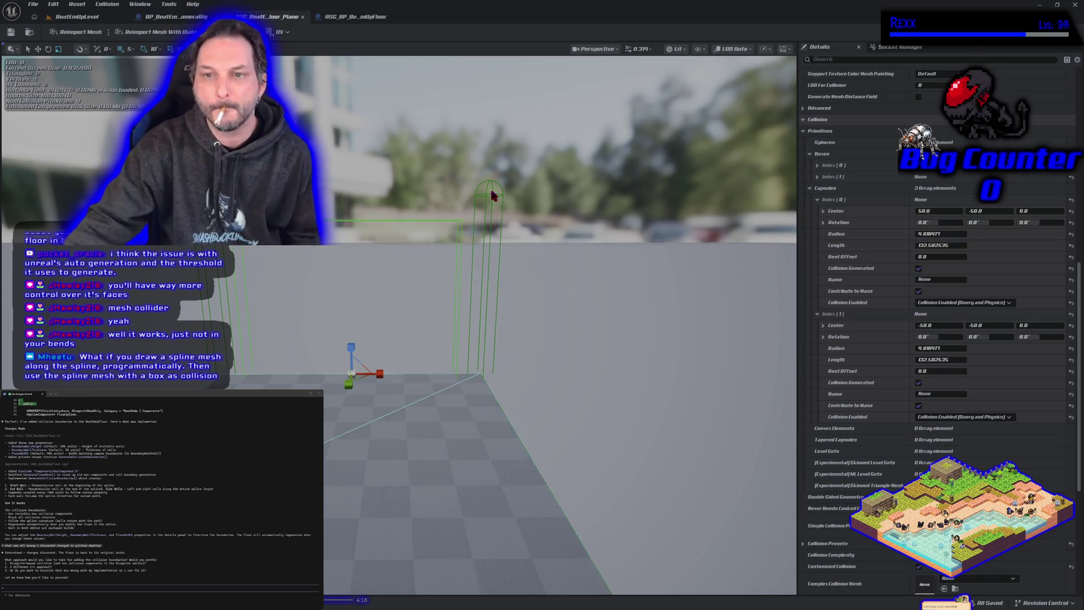
Move the right capsule collision inward to X 45 and the left one to X -45.
click(486, 339)
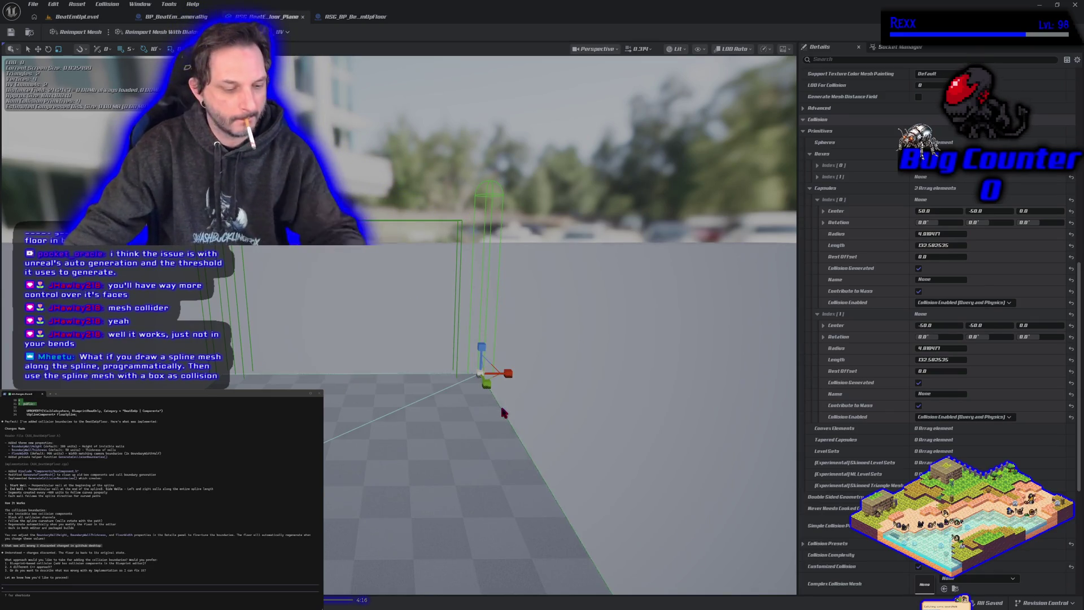
key(e)
key(w)
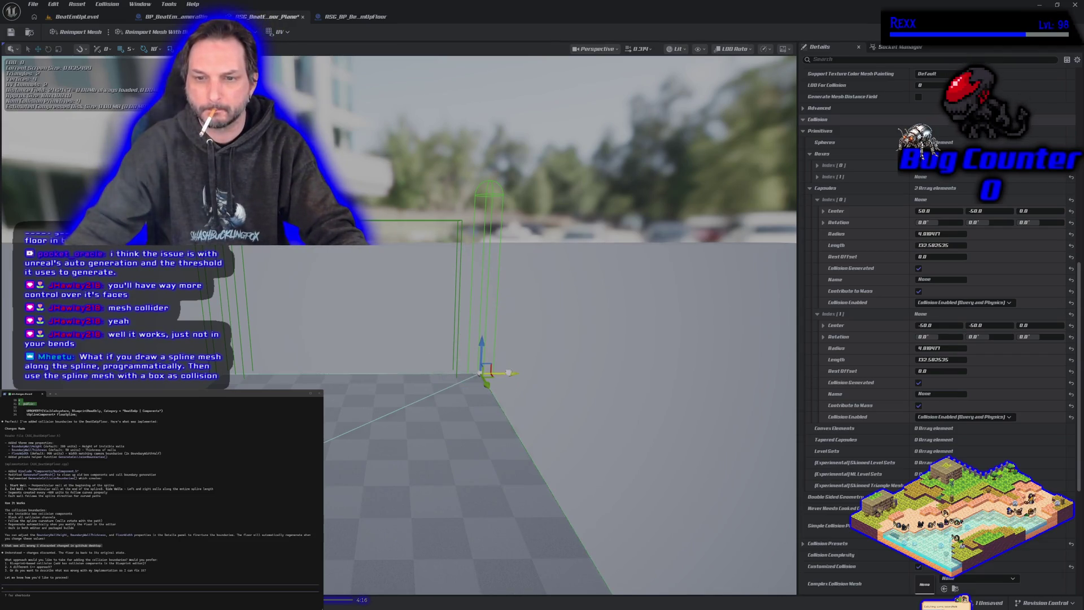
mouse_move(512, 371)
mouse_down()
mouse_move(483, 373)
mouse_move(496, 371)
mouse_up()
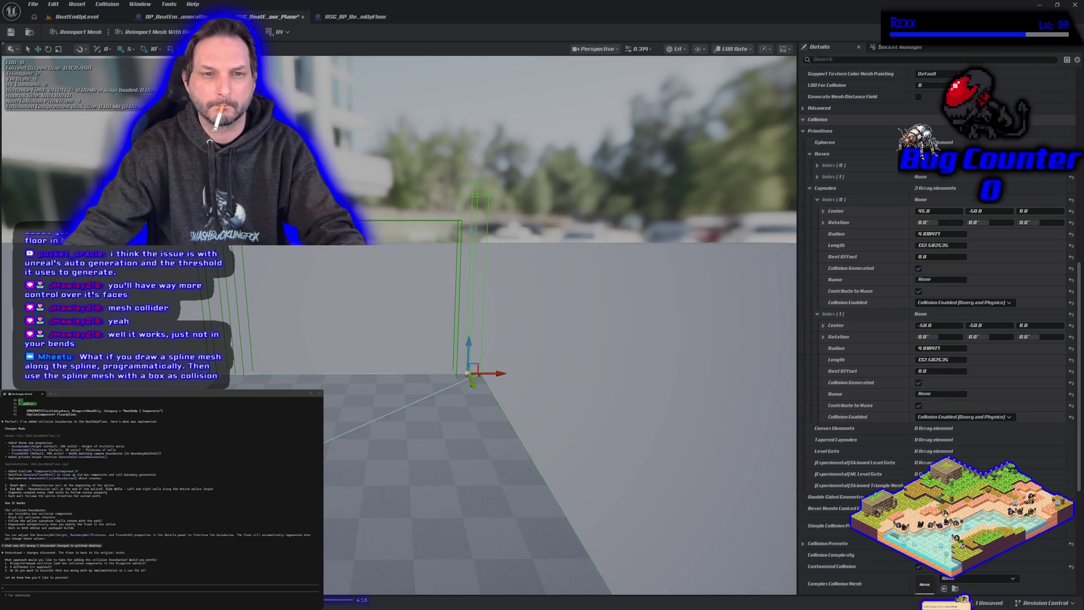
click(246, 338)
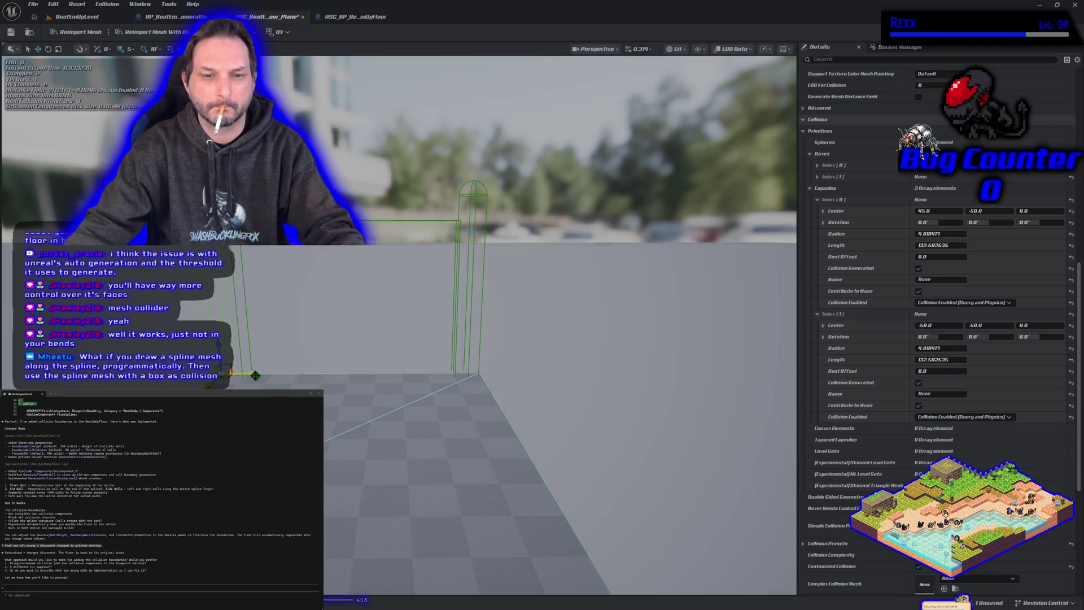
drag(258, 375, 264, 375)
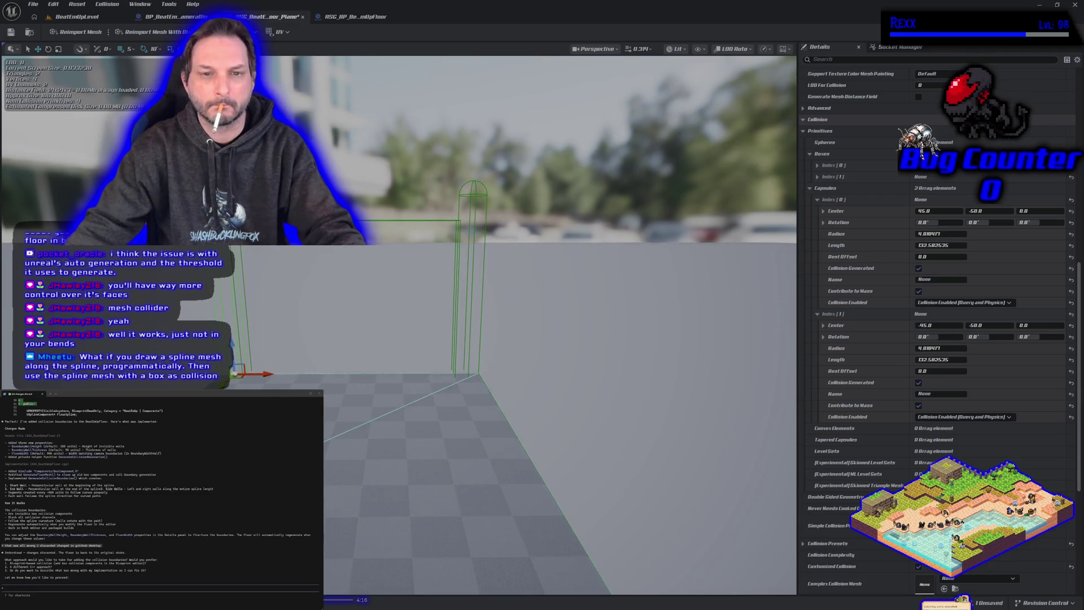
Save the floor plane mesh and start a new play test of BeatEmUpLevel.
click(11, 32)
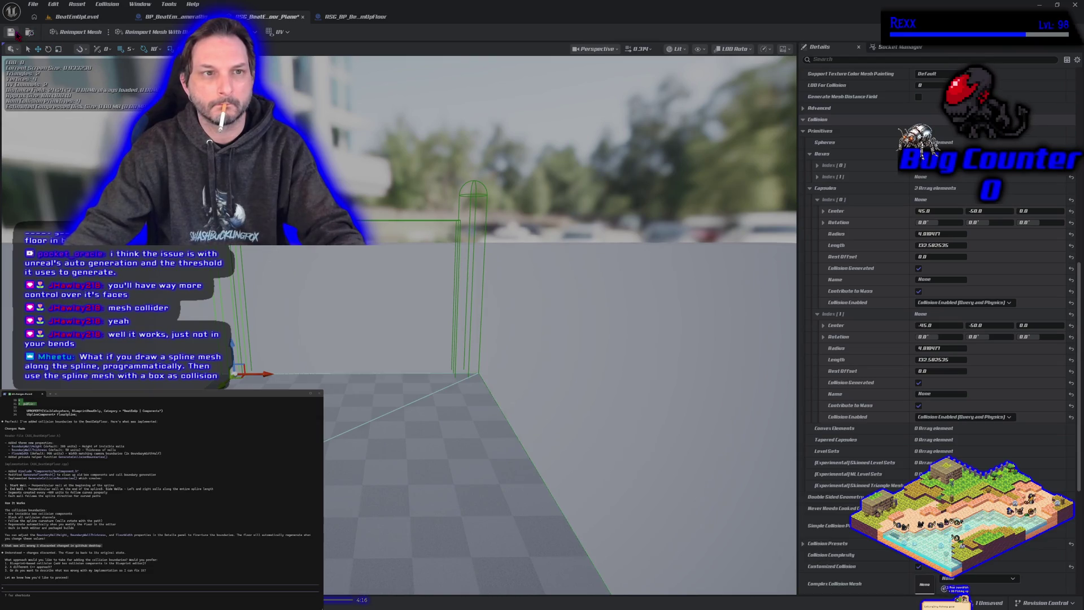
click(77, 17)
key(alt+p)
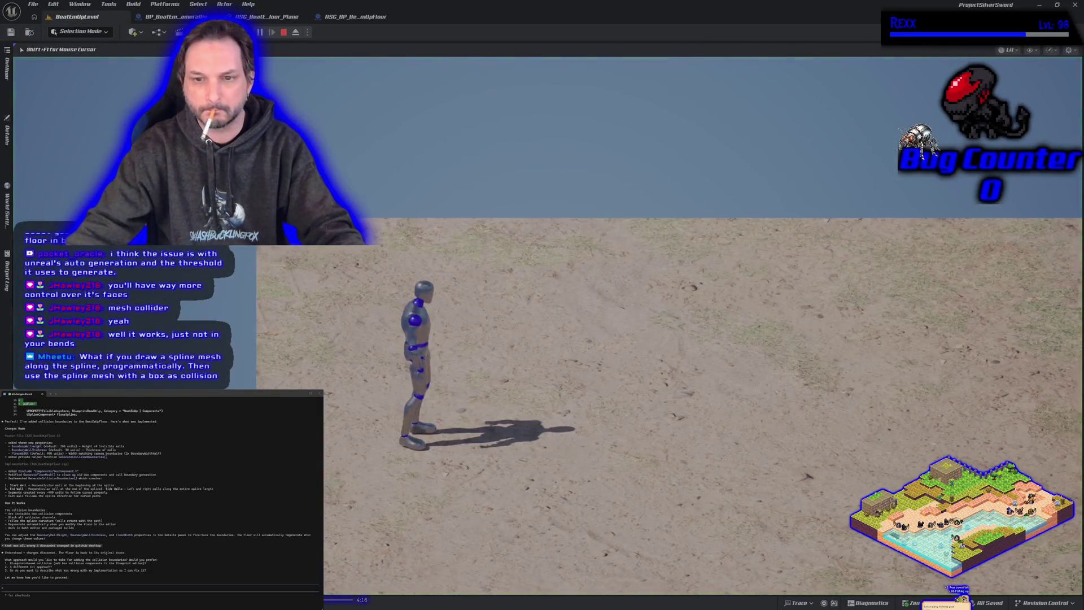
Show collision wireframes and run the character right, left and along the walls, then stop the test.
key(d)
key(alt+c)
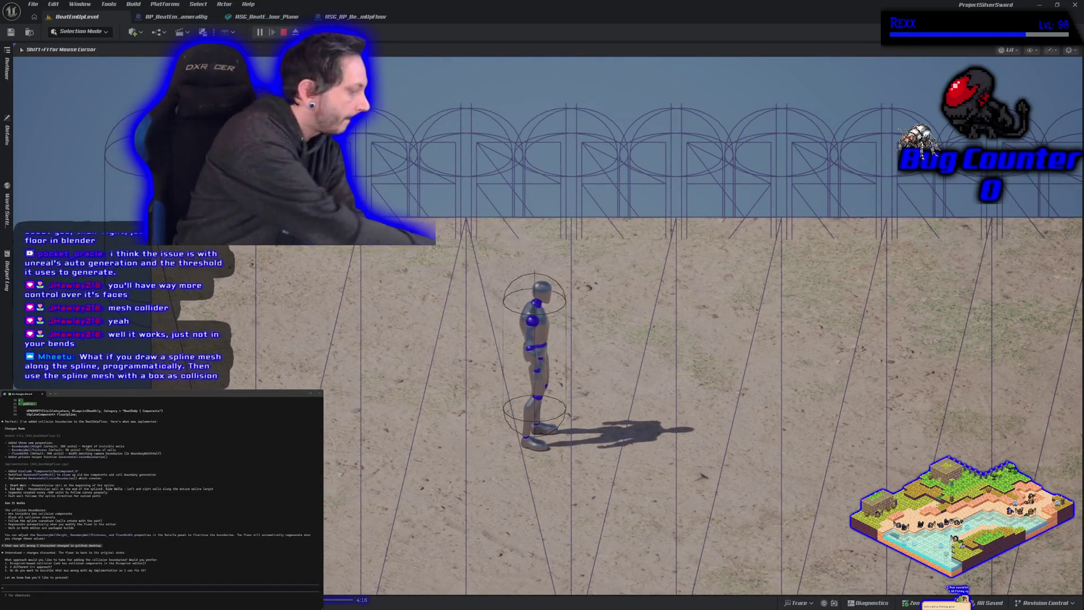
key(d)
key(d)
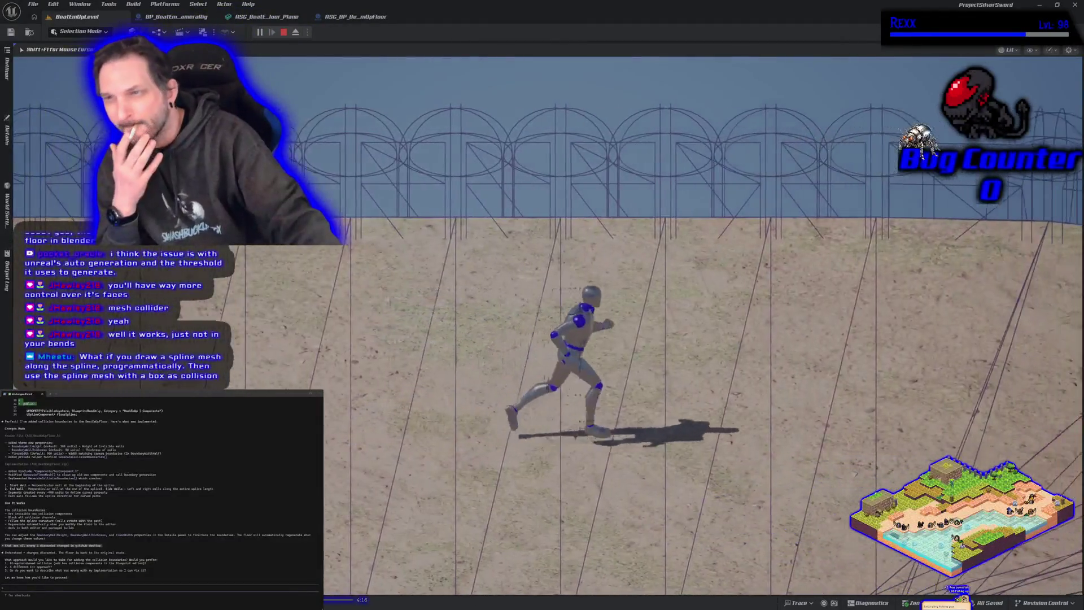
key(d)
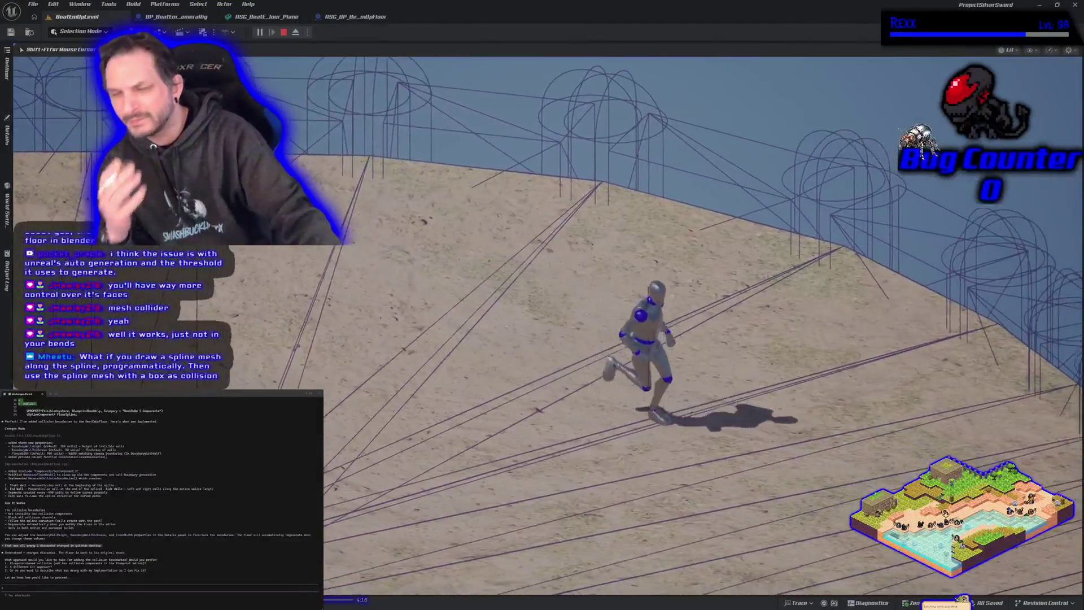
key(a)
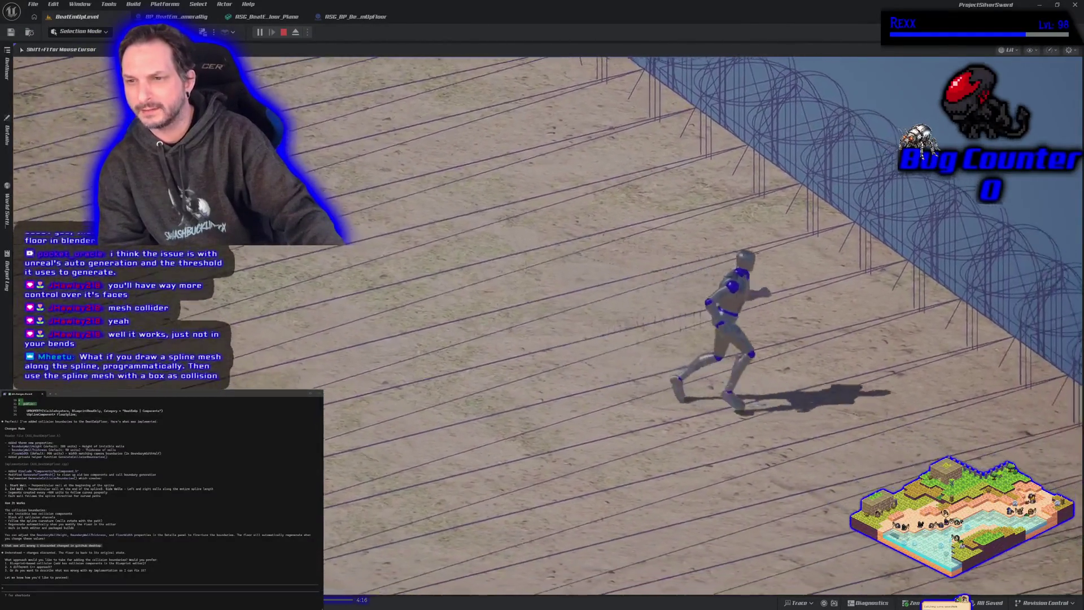
key(w)
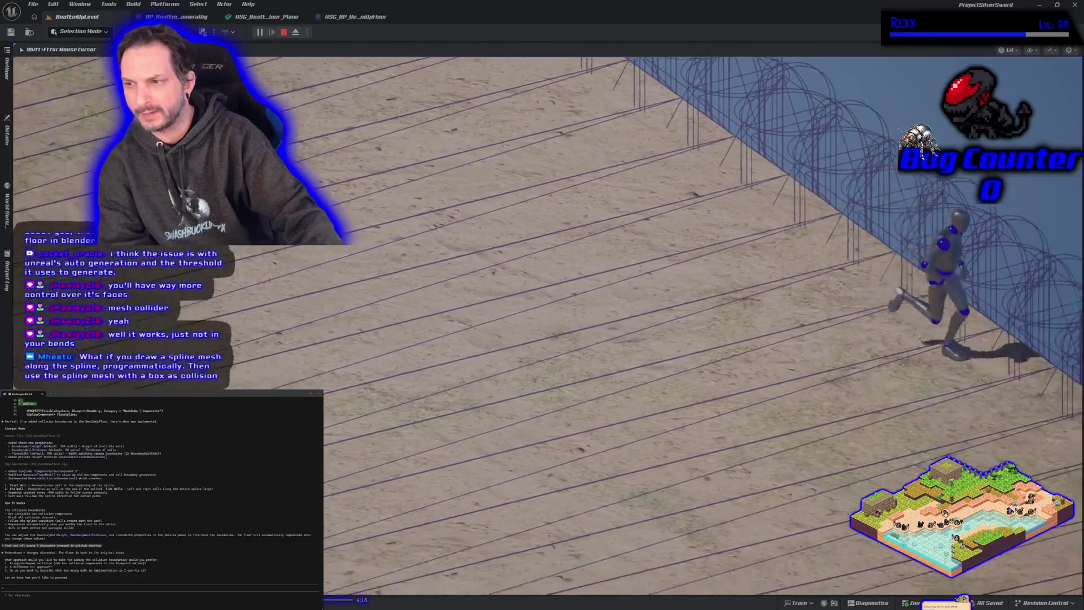
key(a)
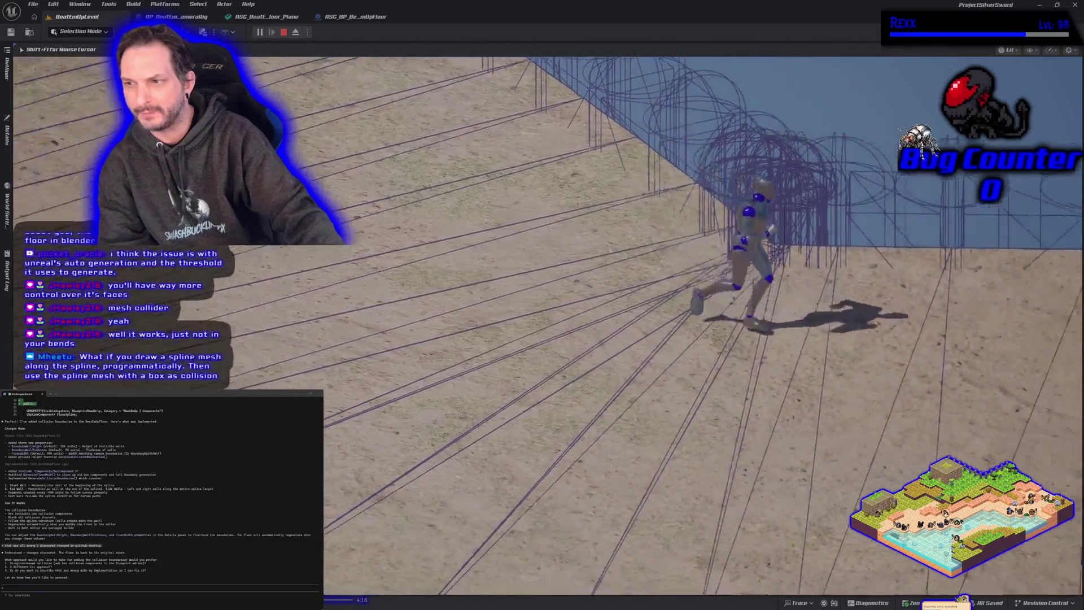
key(a)
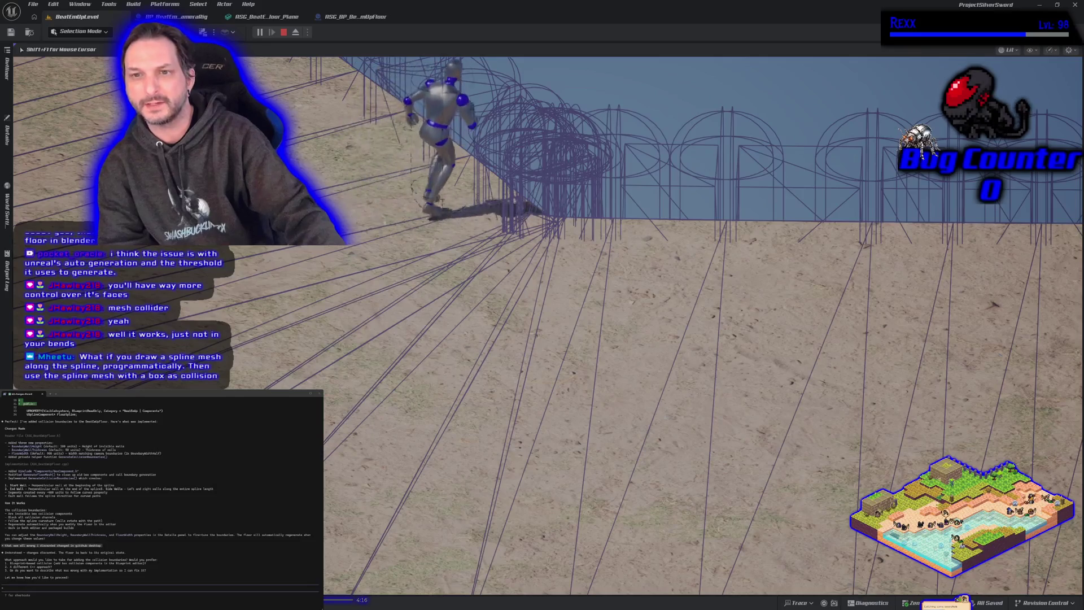
key(d)
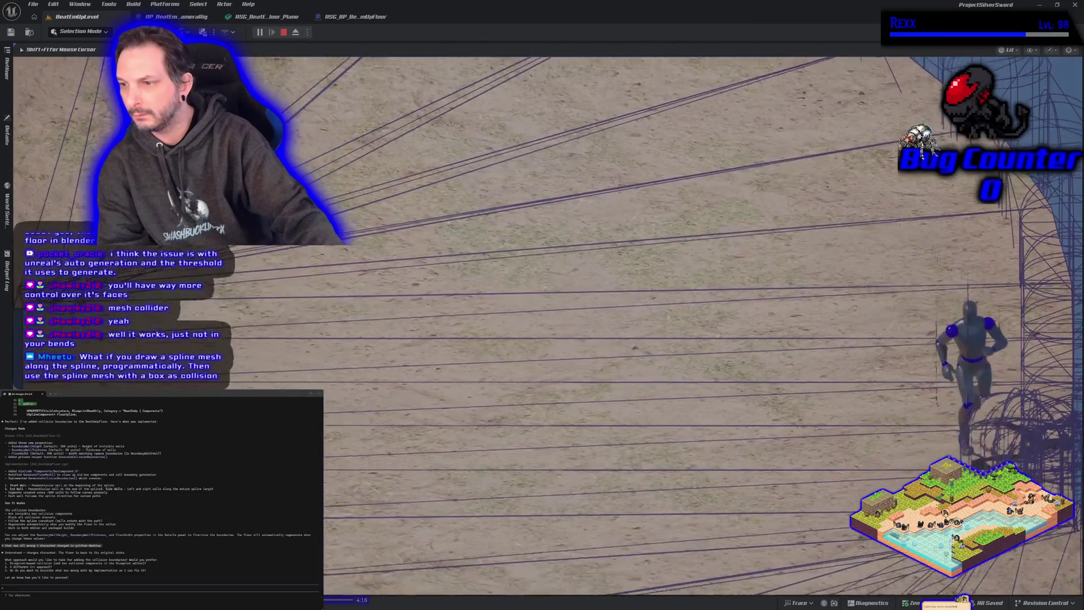
key(w)
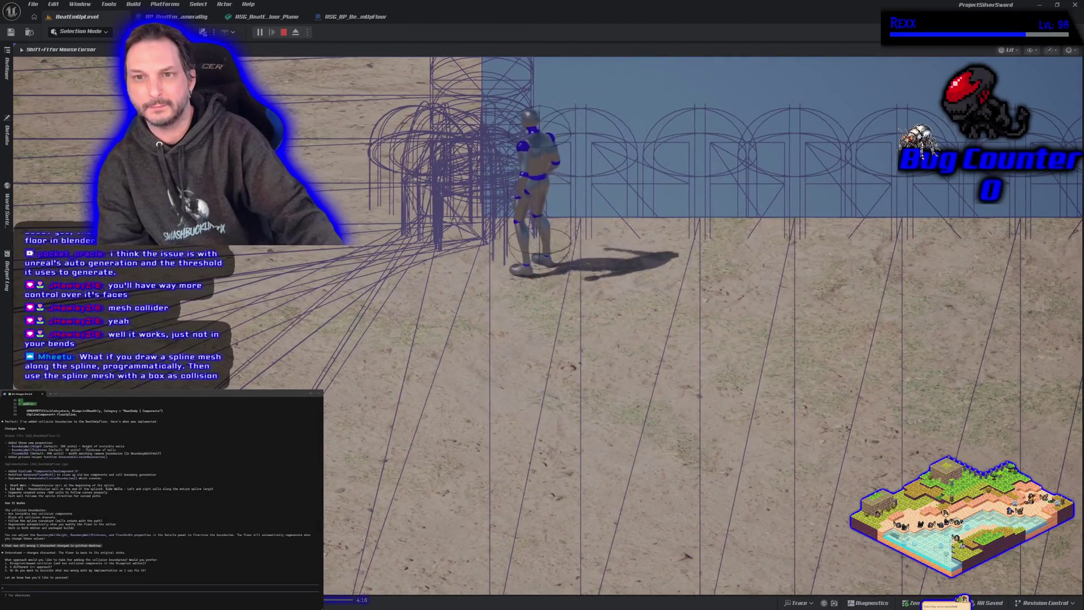
key(Escape)
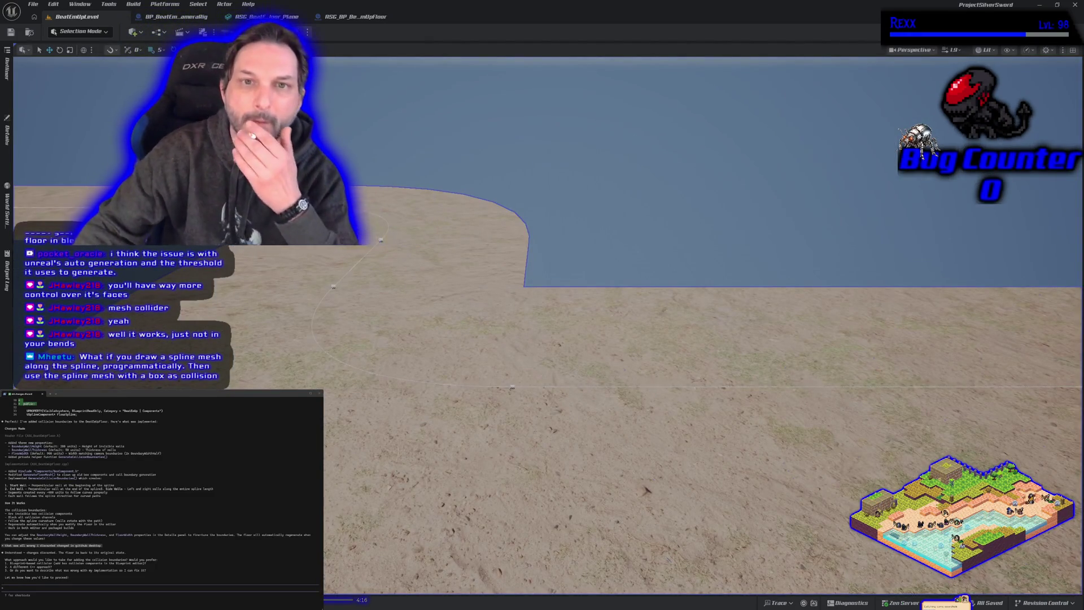
Delete the capsule collisions from the floor plane mesh and start a new play test of the level.
click(266, 17)
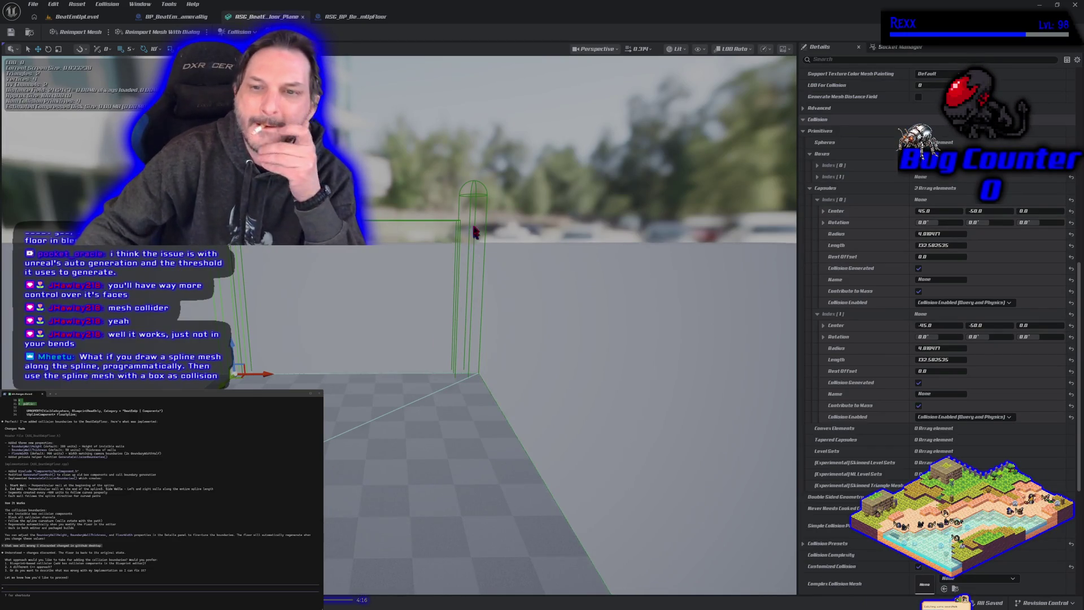
click(473, 196)
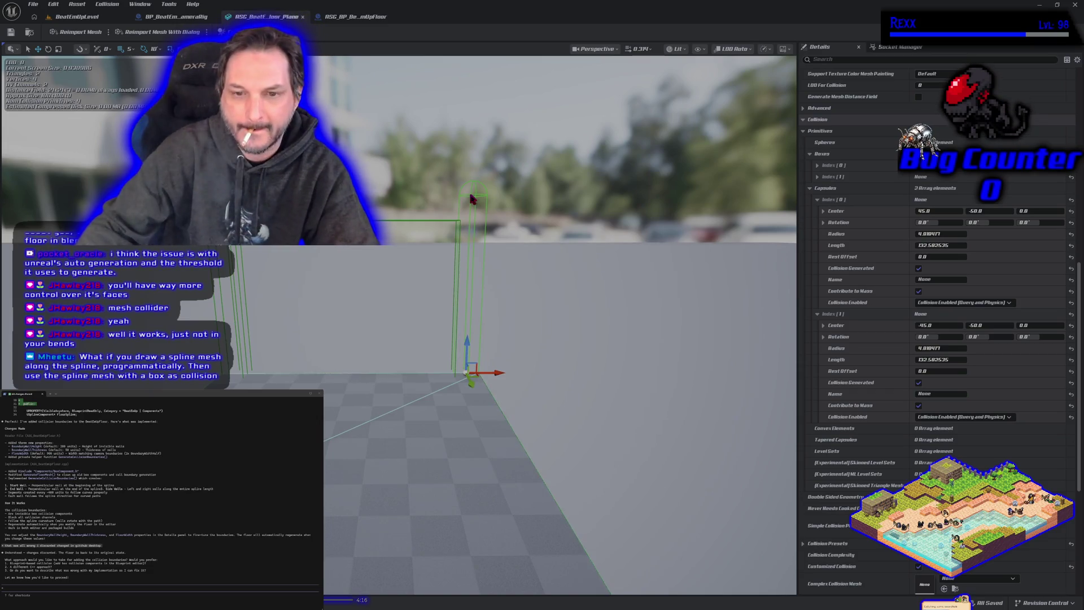
key(Delete)
key(Delete)
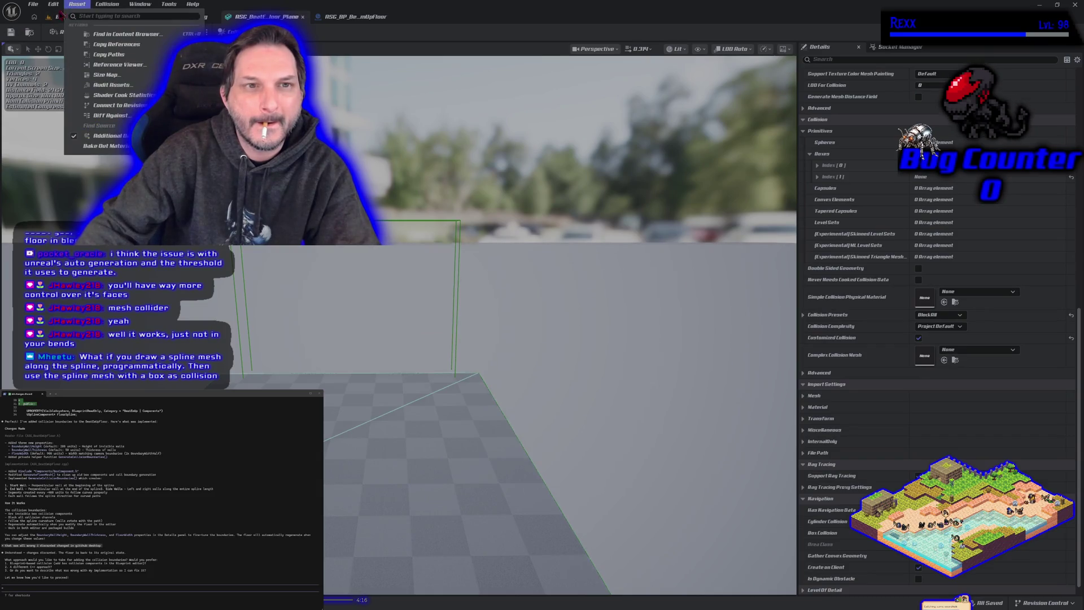
click(59, 17)
key(alt+p)
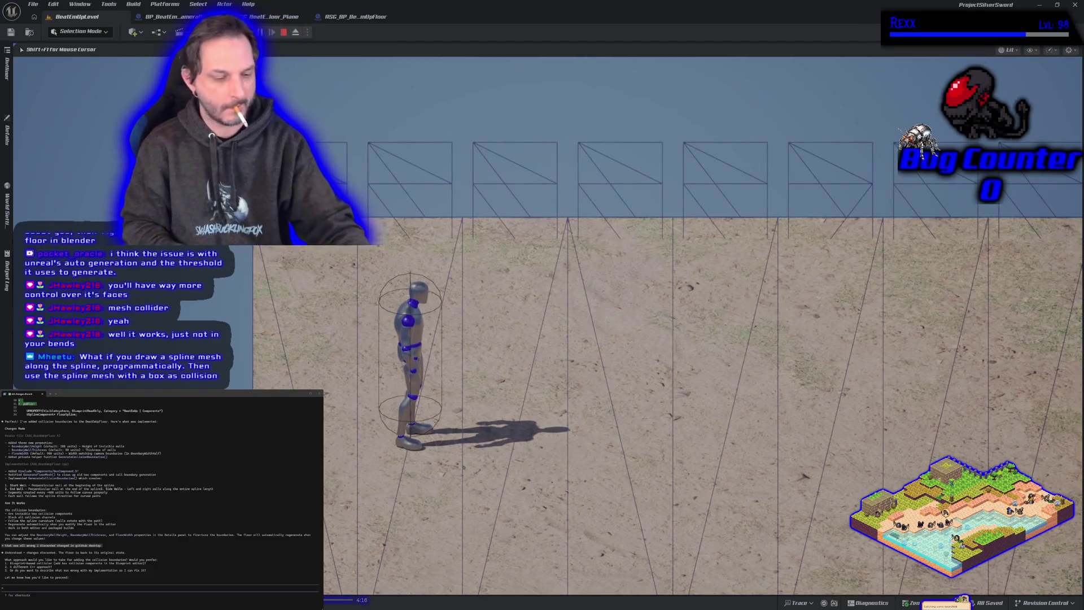
key(d)
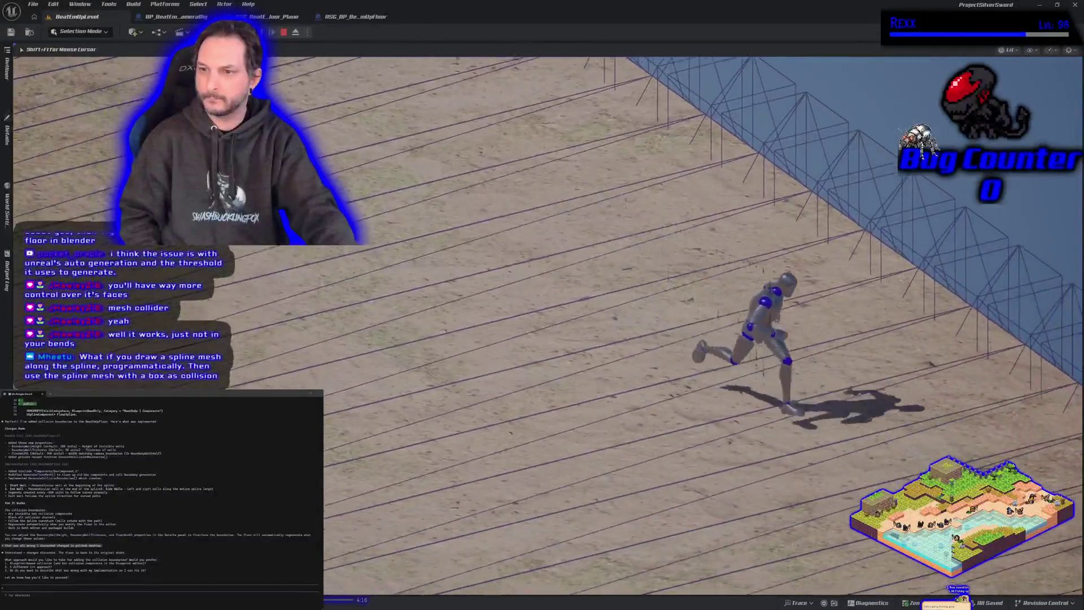
key(s)
key(a)
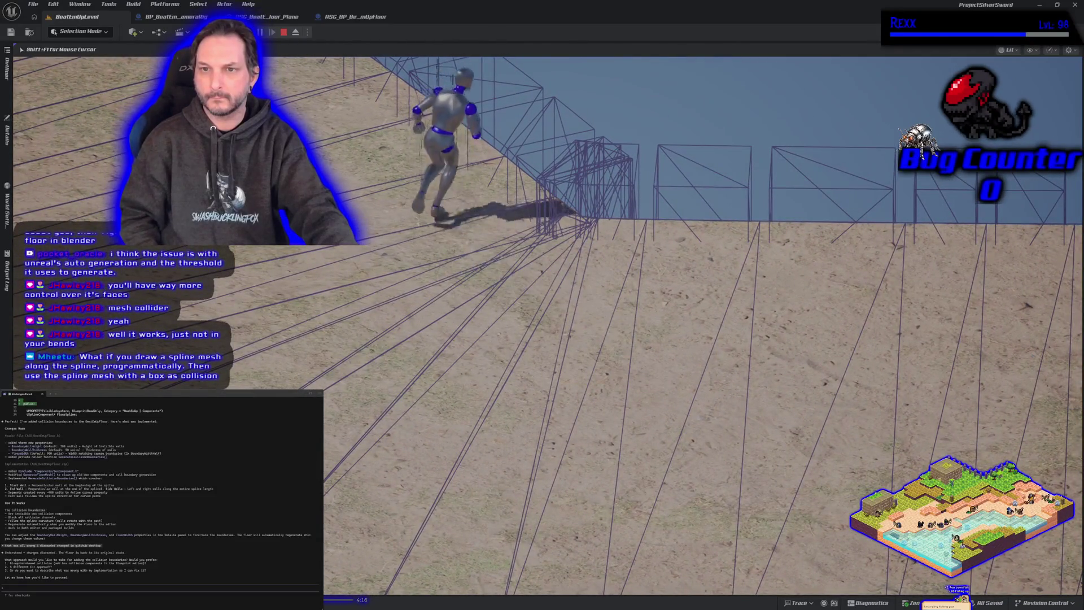
key(d)
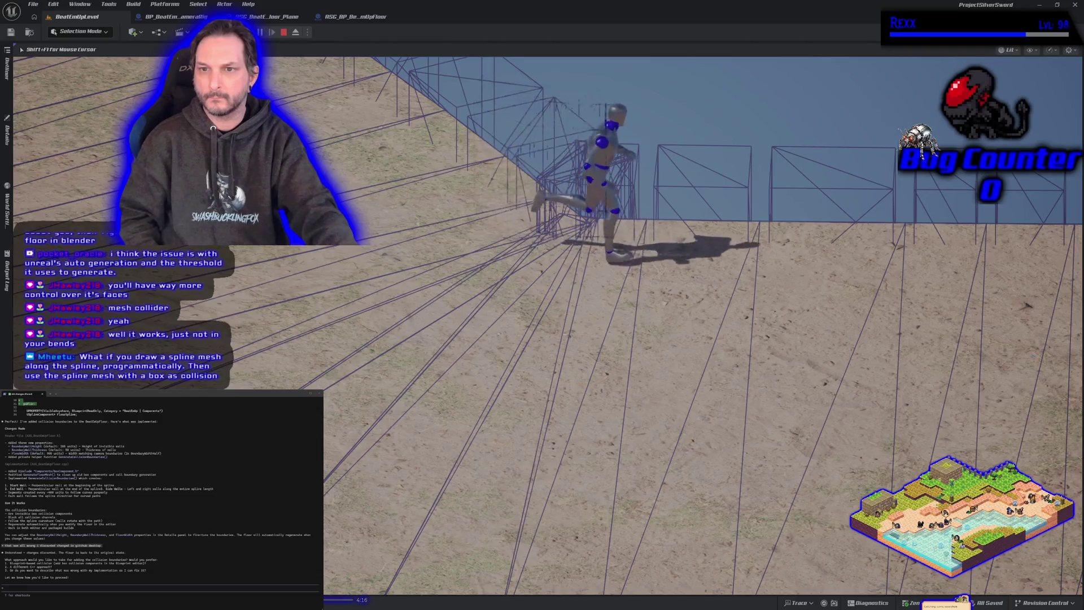
key(a)
key(d)
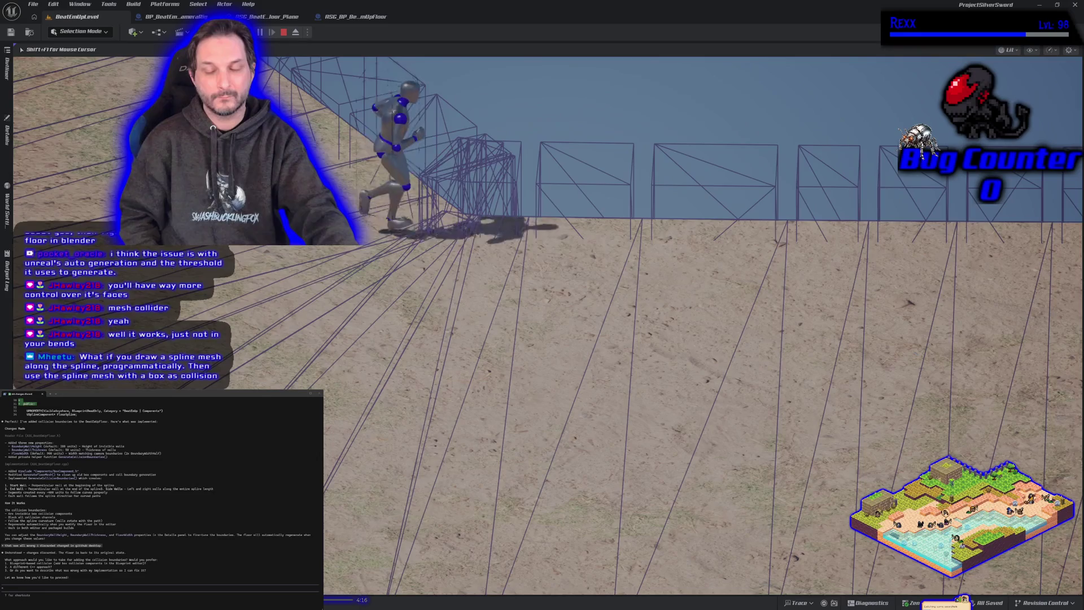
key(s)
key(w)
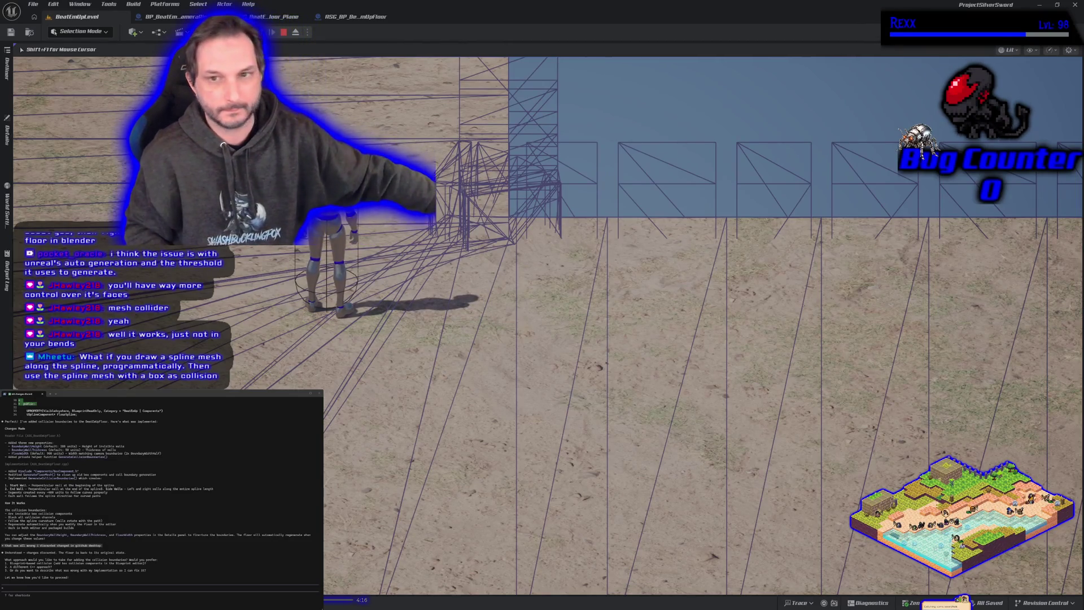
Stop the Play In Editor session with Esc to return to the curving spline floor.
key(Escape)
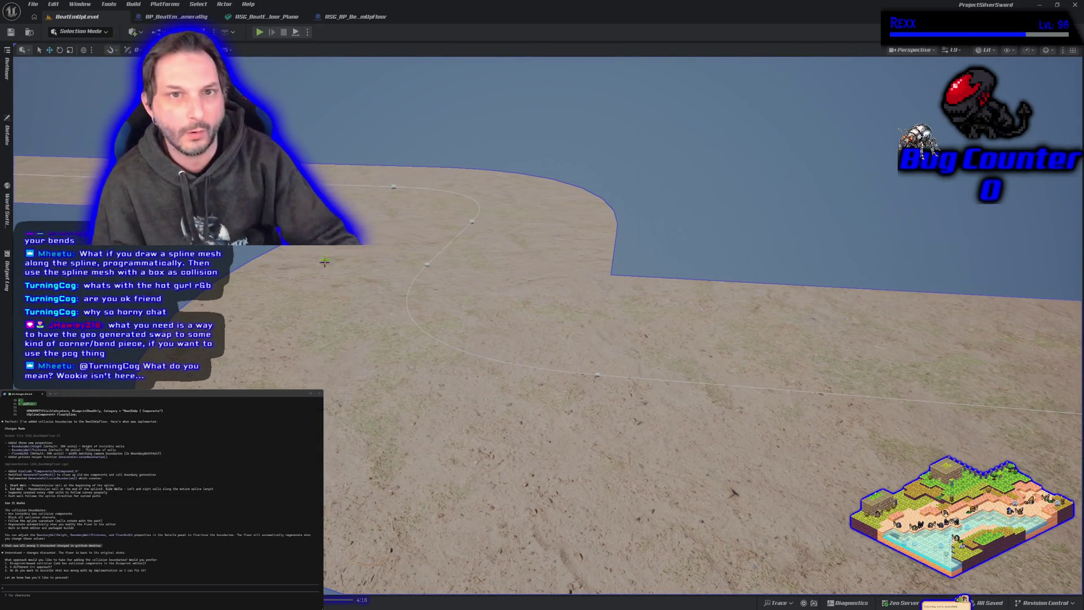
Delete the floor plane mesh's extra box collision, save the mesh, and return to BeatEmUpLevel.
click(254, 20)
mouse_move(490, 415)
mouse_down()
mouse_move(490, 378)
mouse_move(429, 406)
mouse_move(491, 426)
mouse_up()
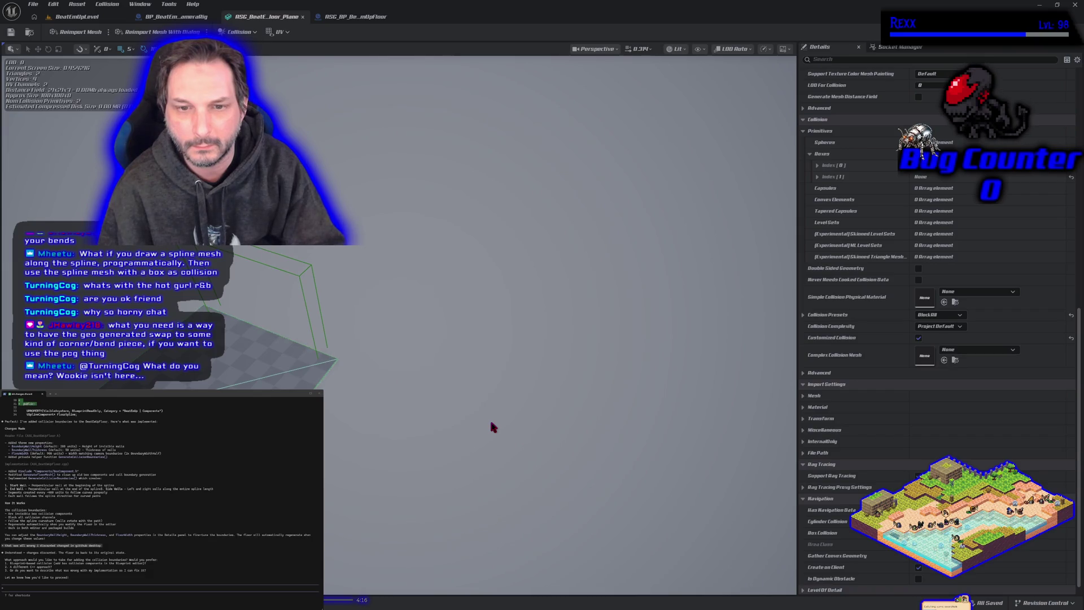
click(241, 31)
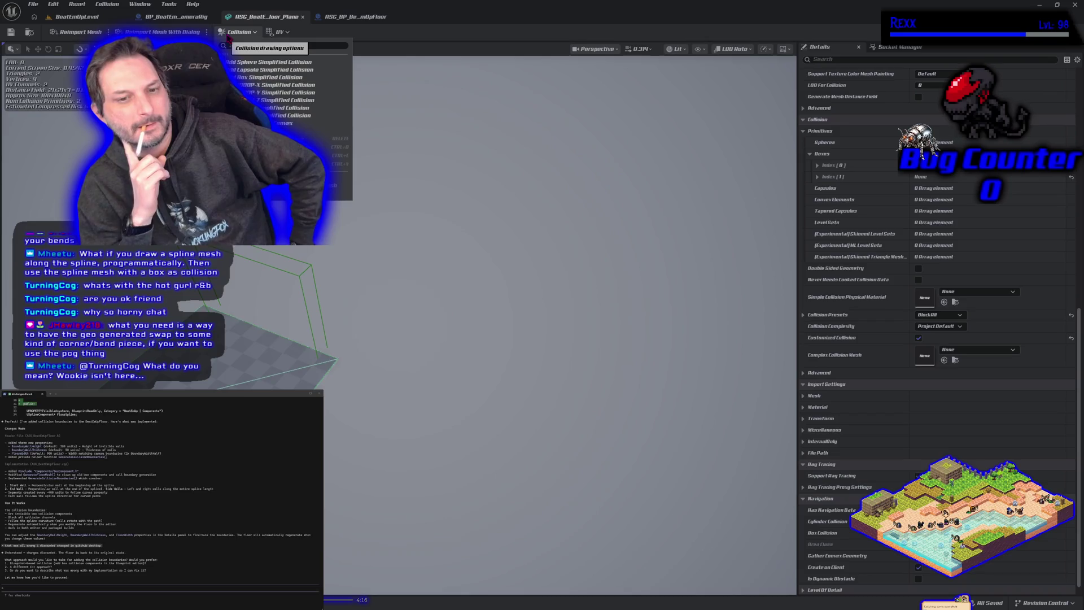
click(281, 274)
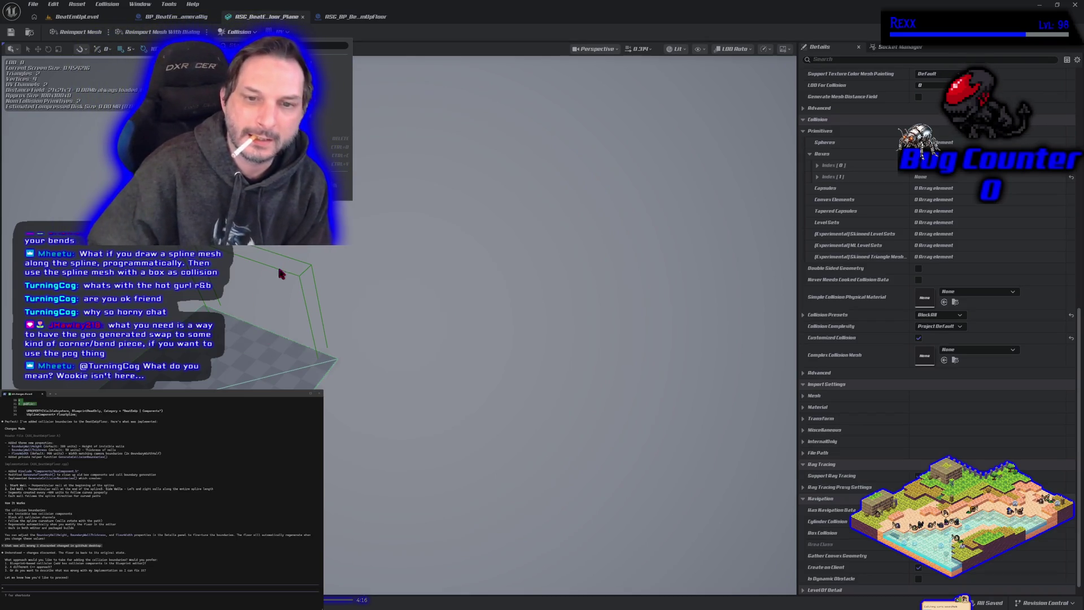
key(Delete)
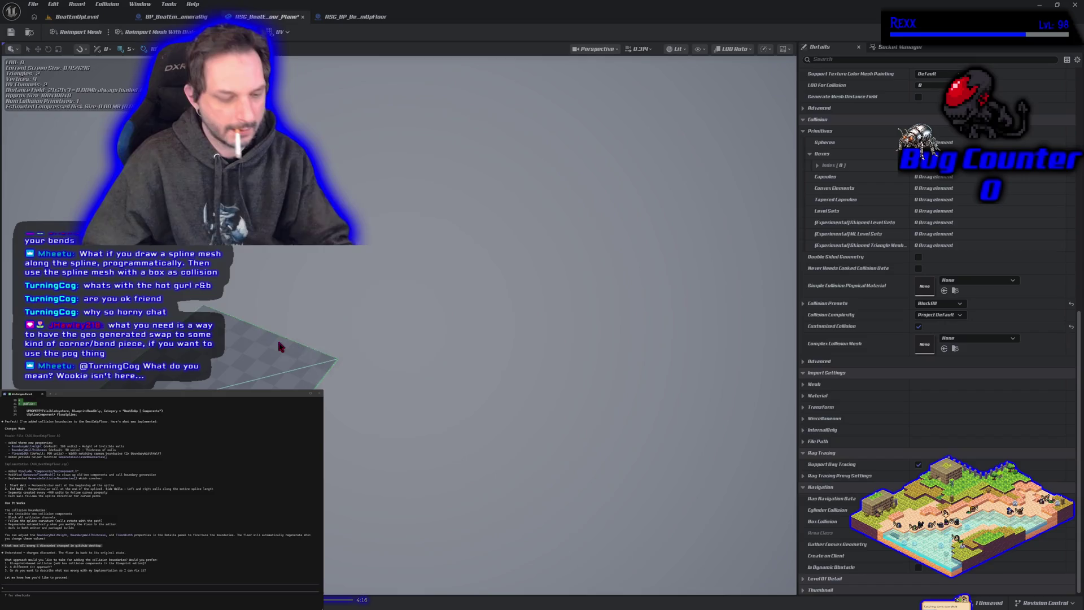
drag(279, 346, 15, 45)
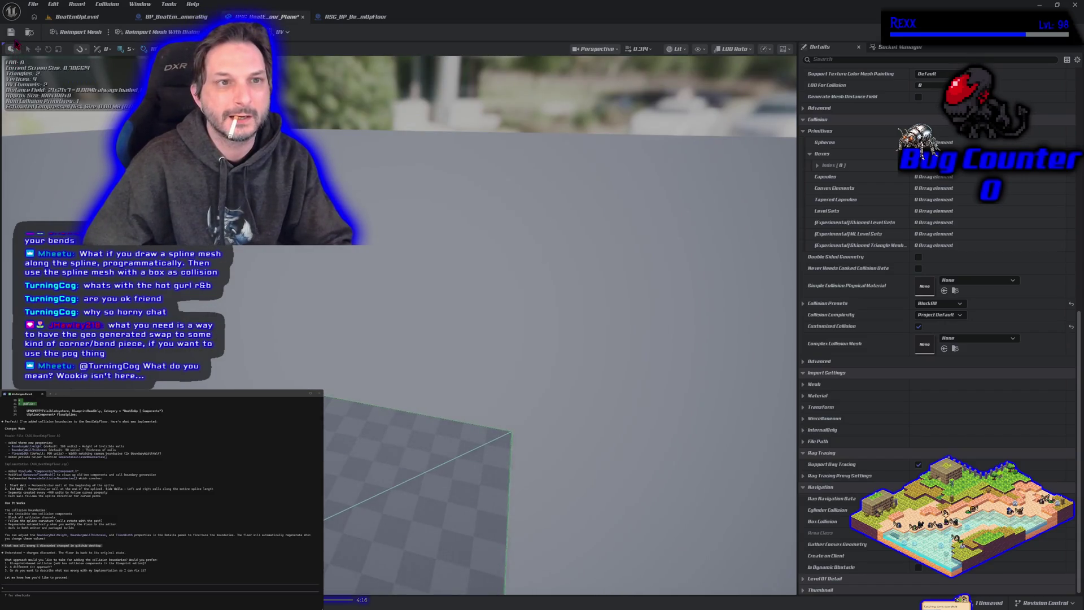
click(11, 31)
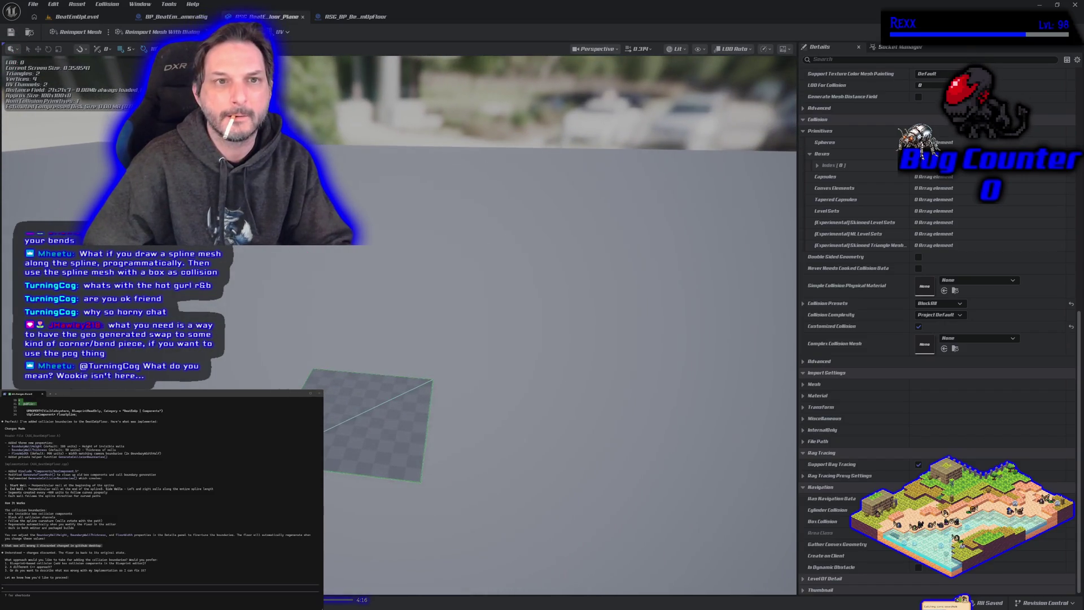
click(76, 16)
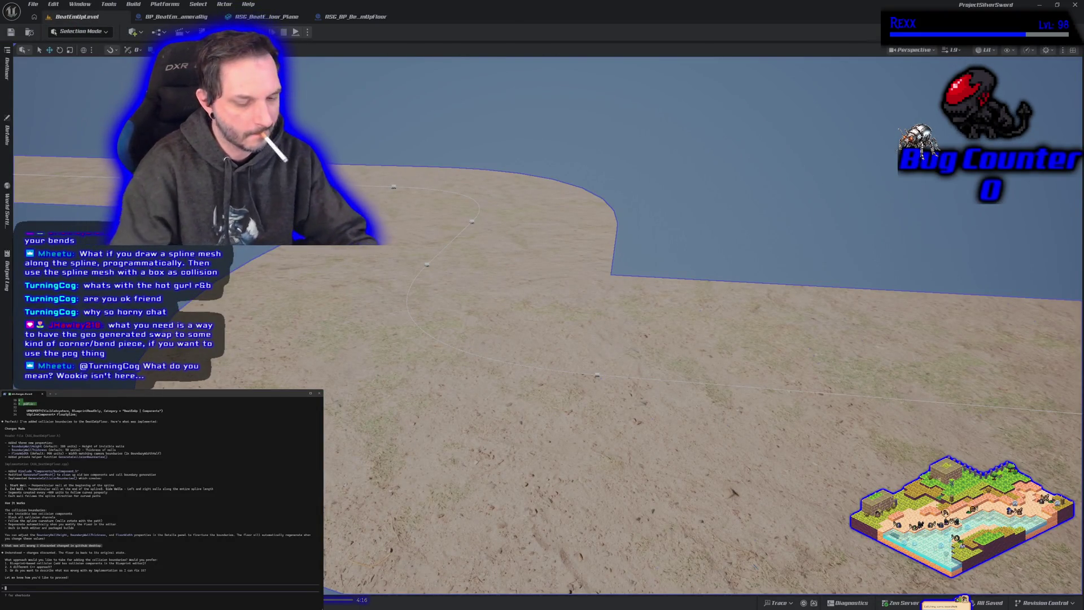
Write a Claude Code message requesting y-positive and y-negative floor collision that follows the spline's bends.
text(i d)
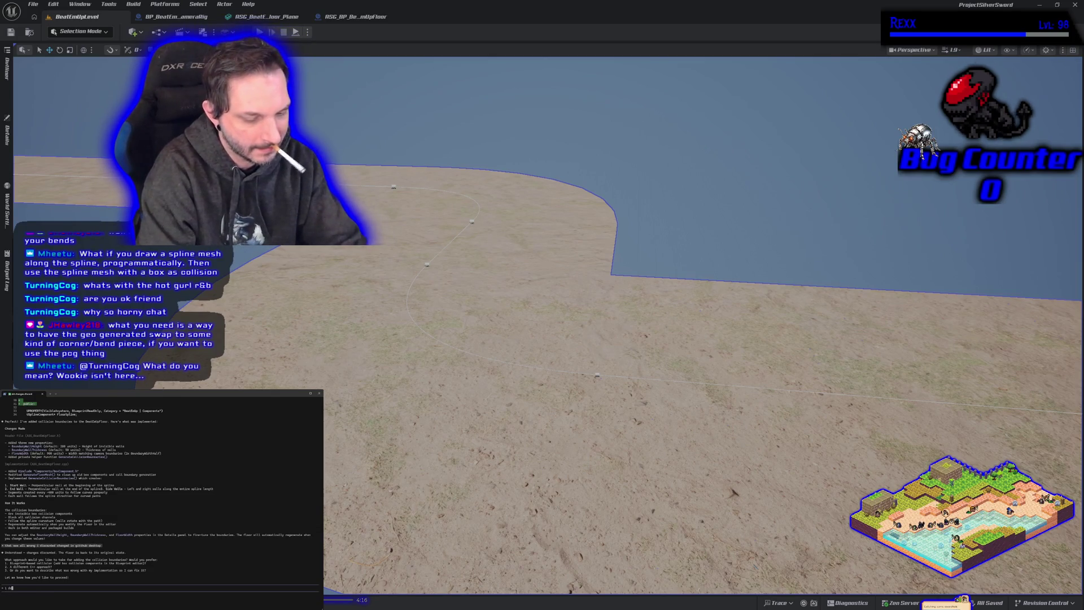
text(ont understand what)
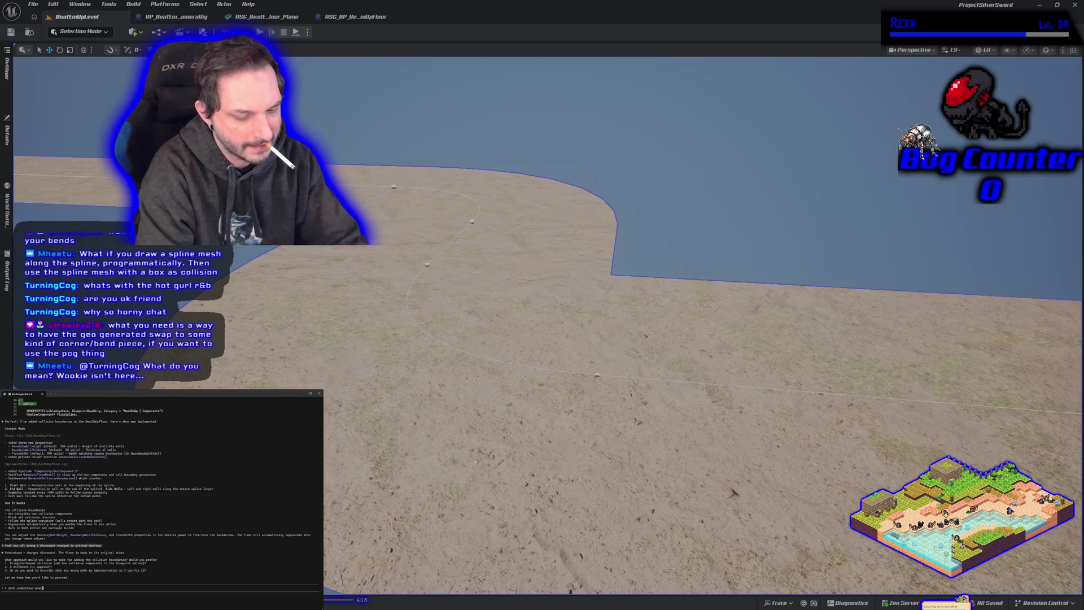
text( u did before but )
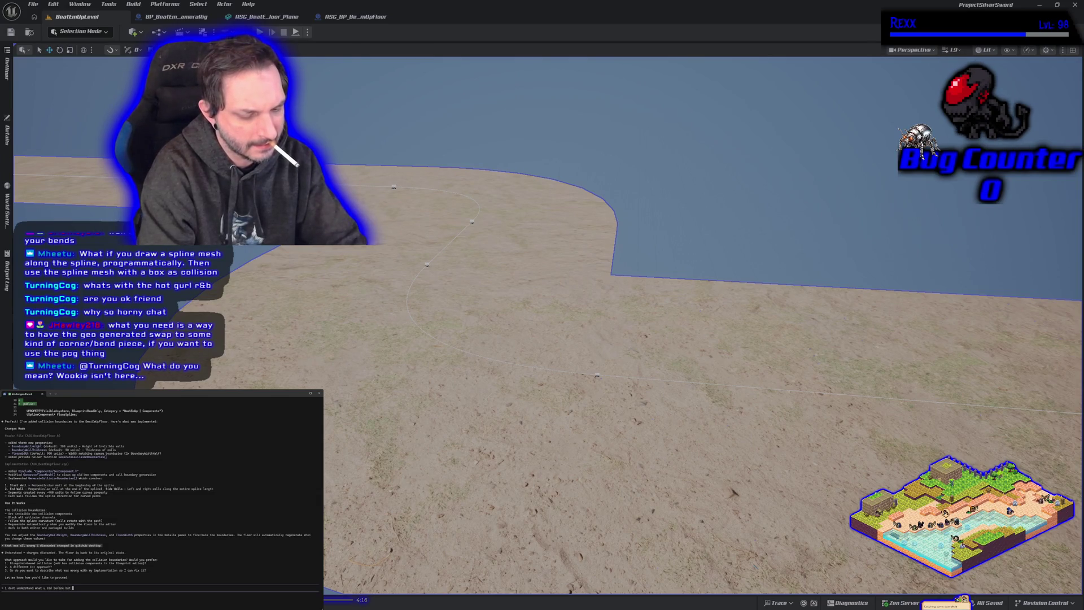
text(it broke the pl)
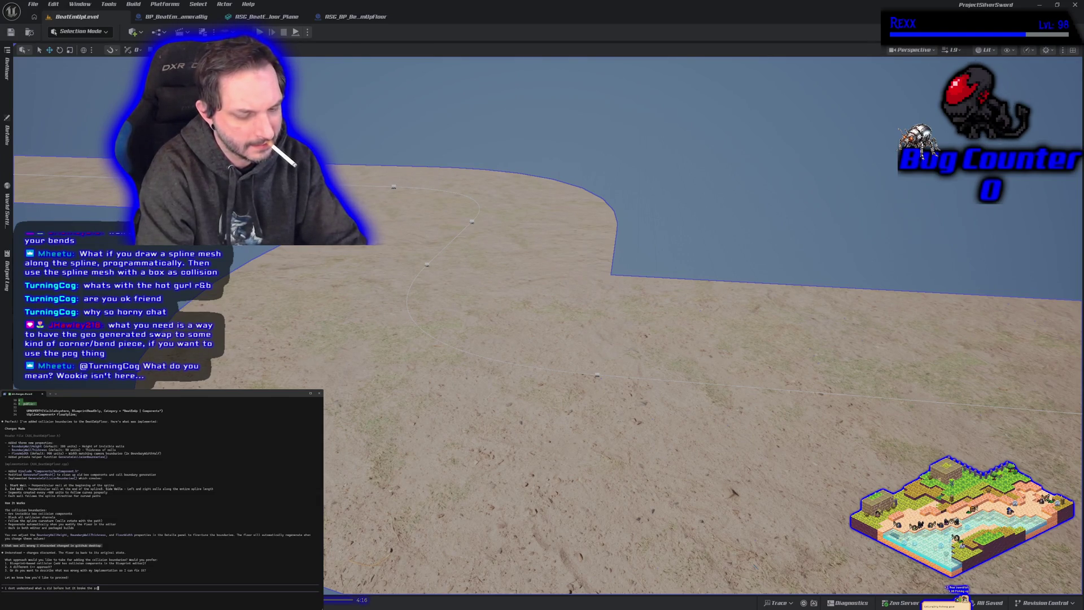
text(ane collisions. )
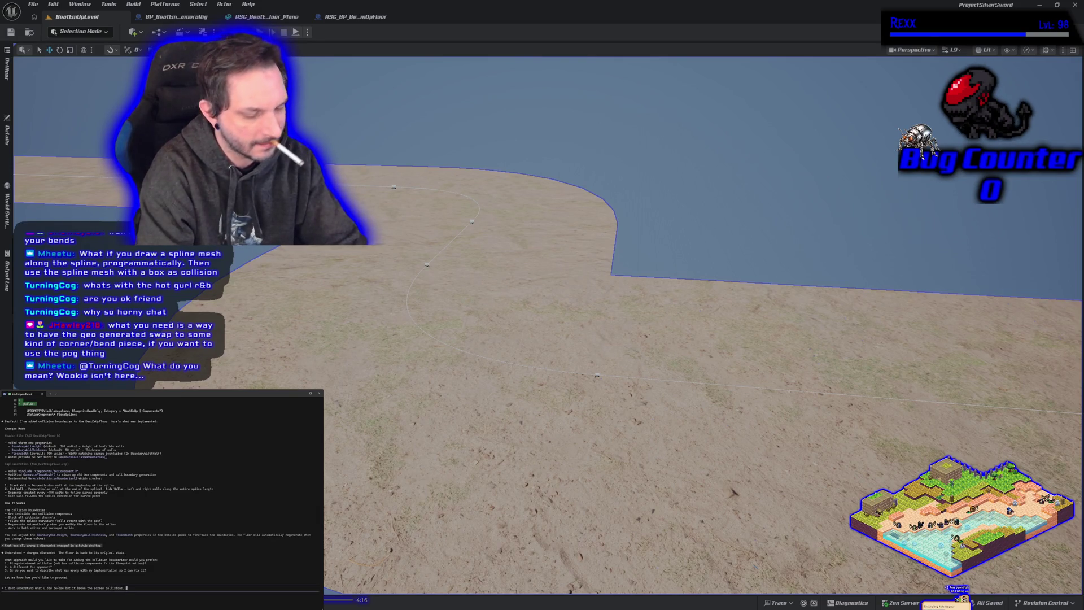
text(take a good hard l)
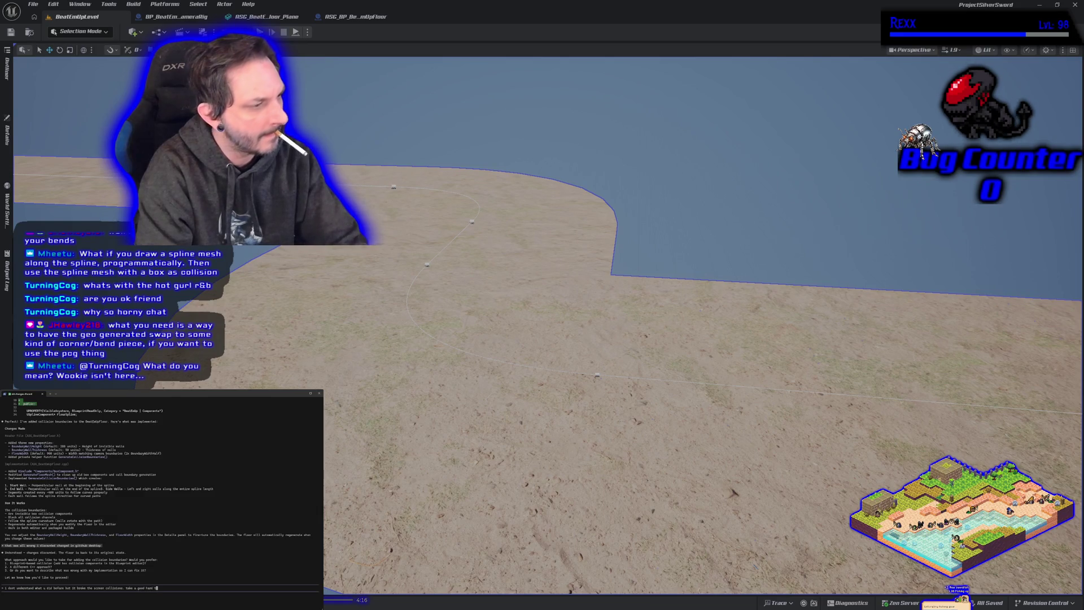
text(ook at )
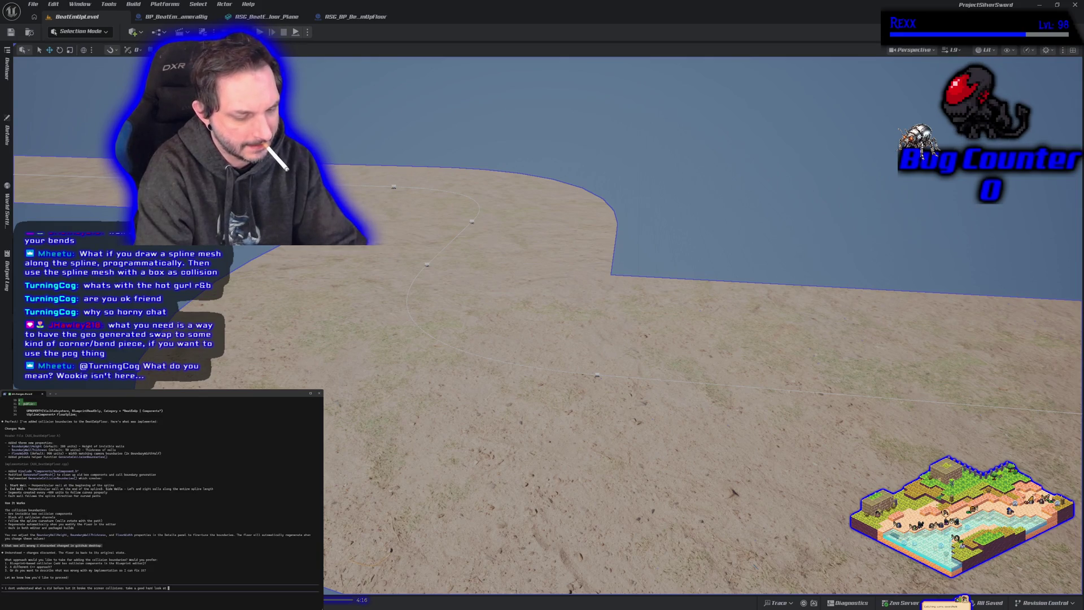
text(ASG)
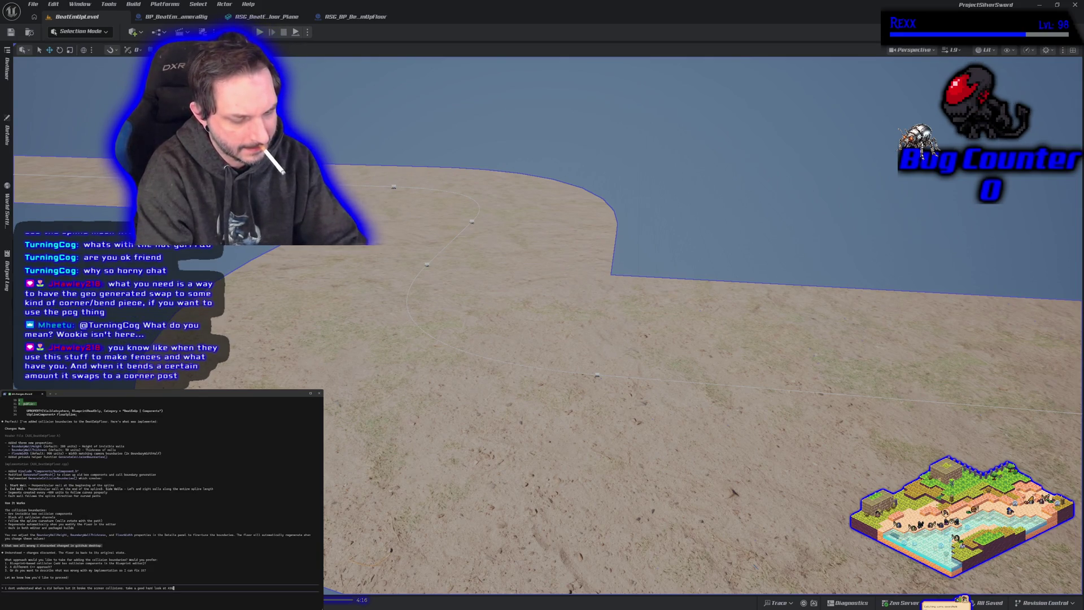
text(_BeatE)
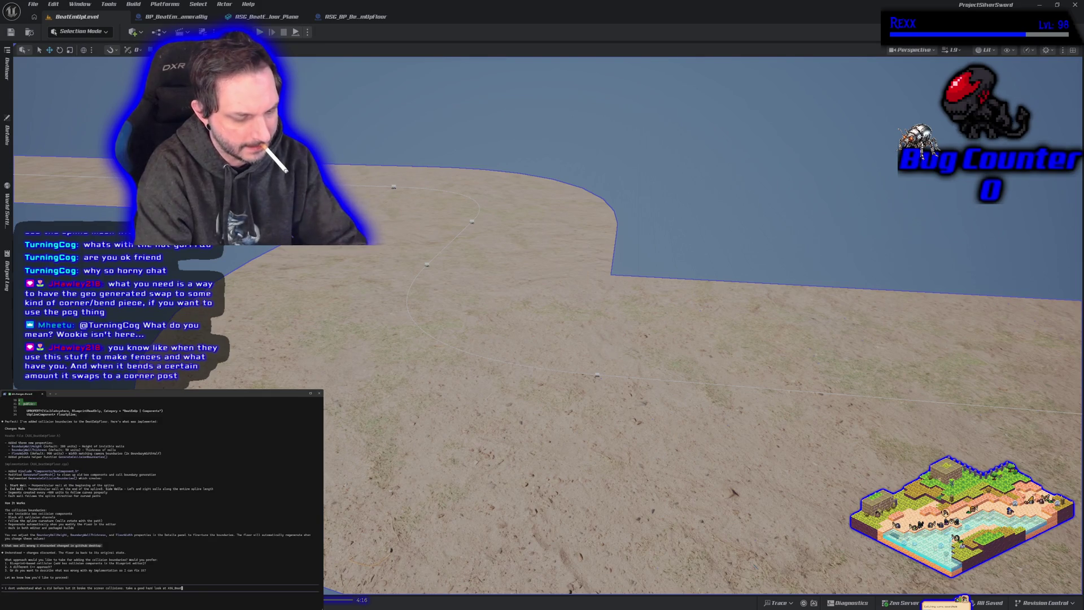
text(mUpFloor.)
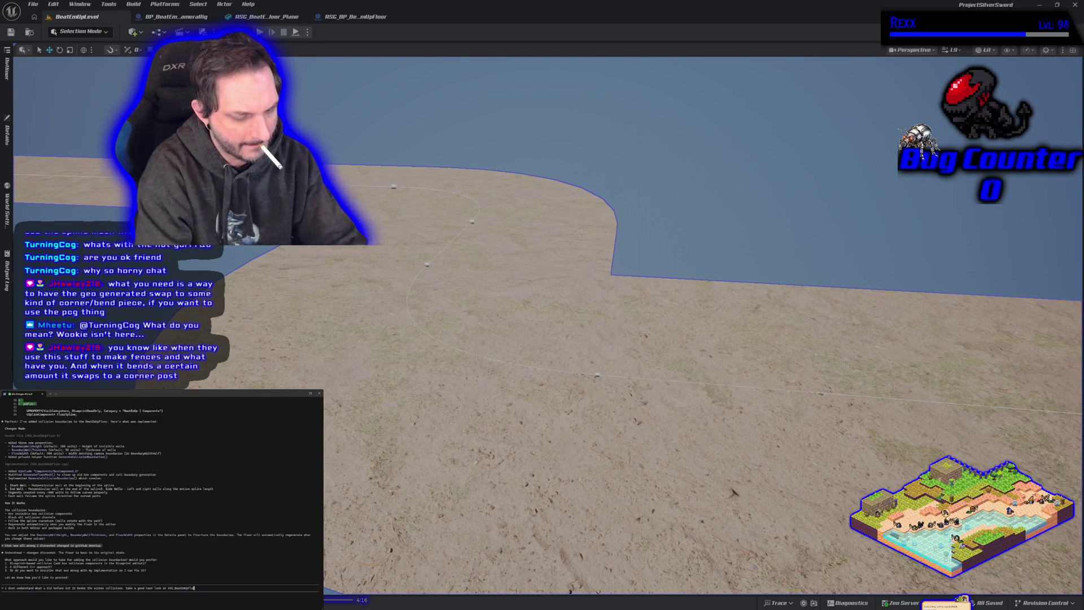
text( s)
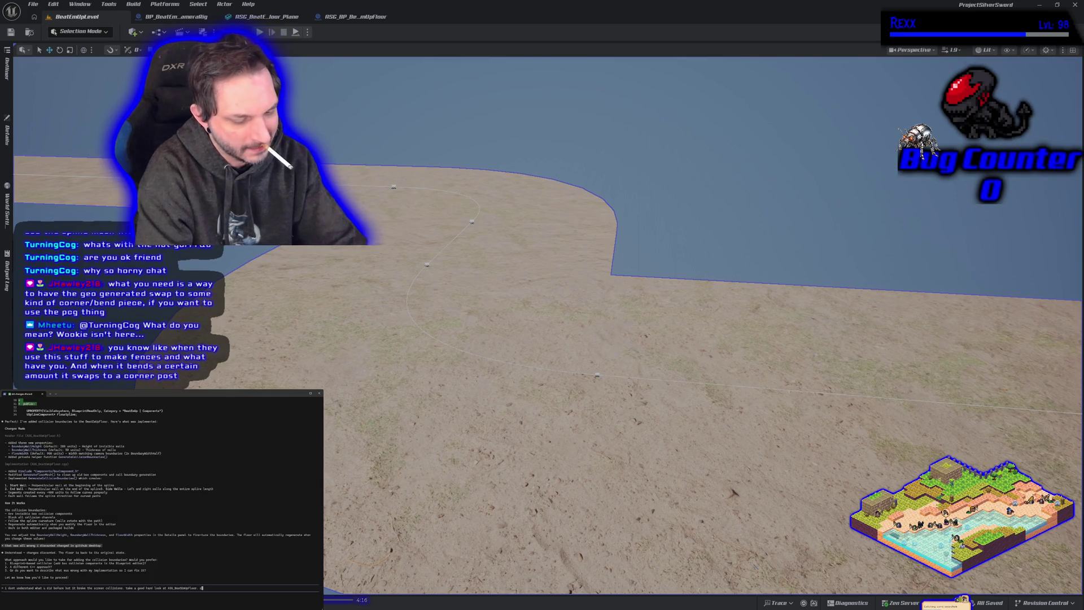
text(ee how we have a spline mesh)
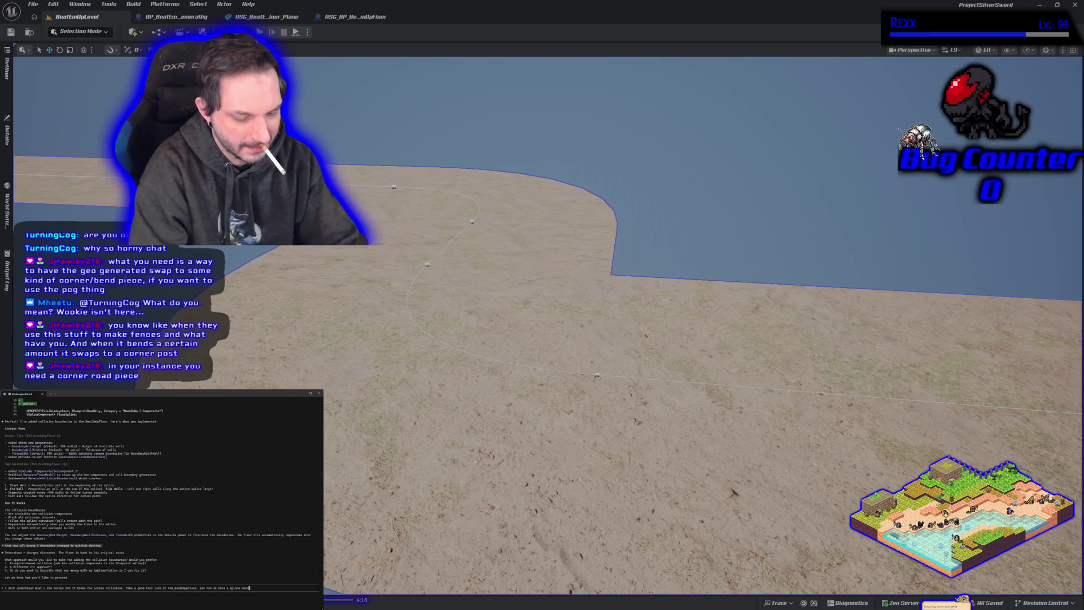
text(? )
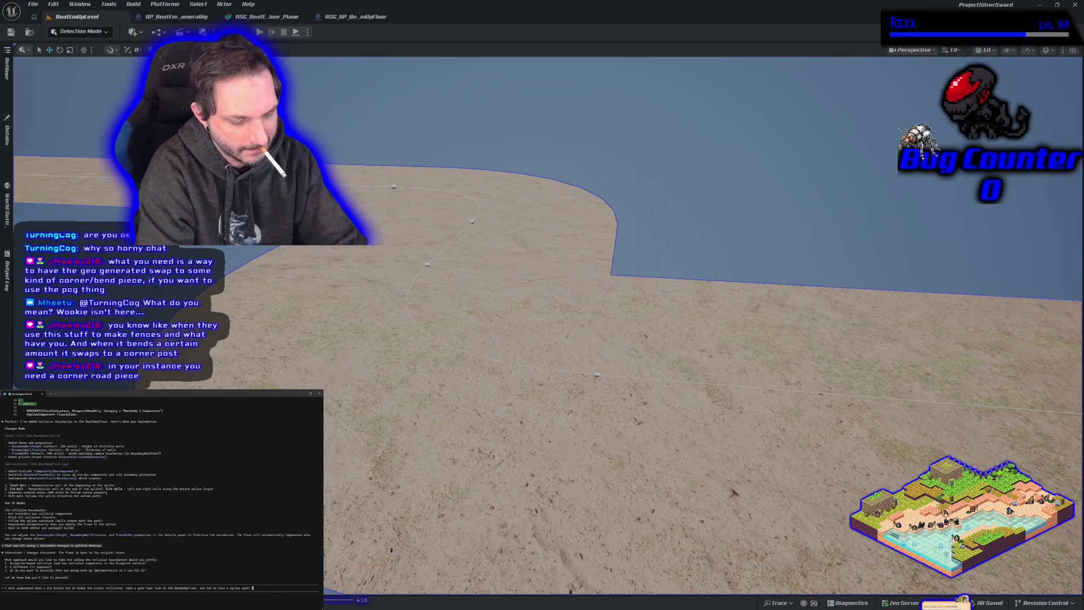
text(we use the spl)
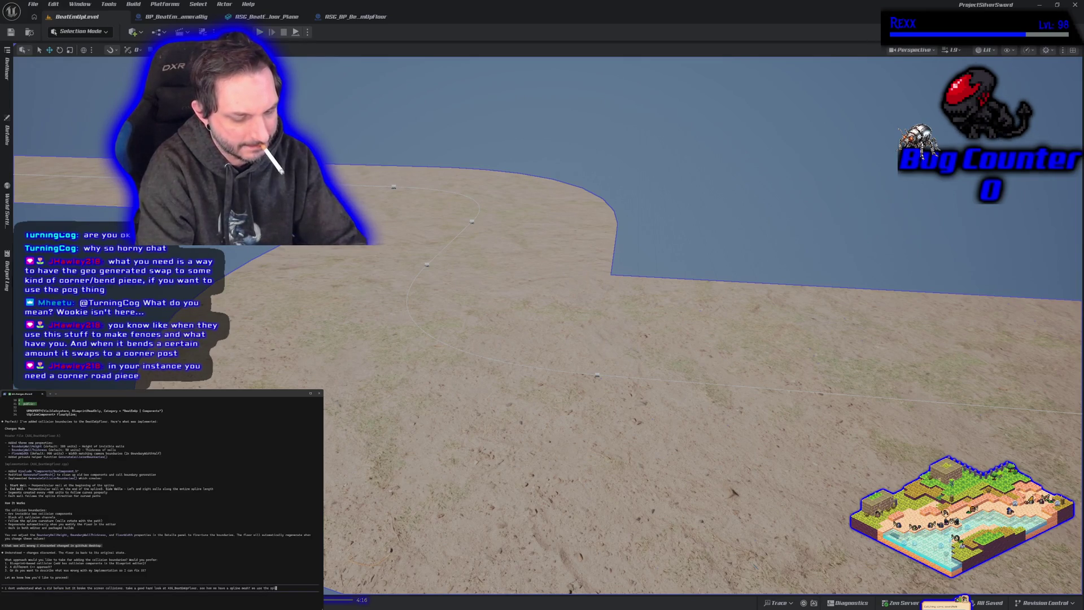
text(ine to draw)
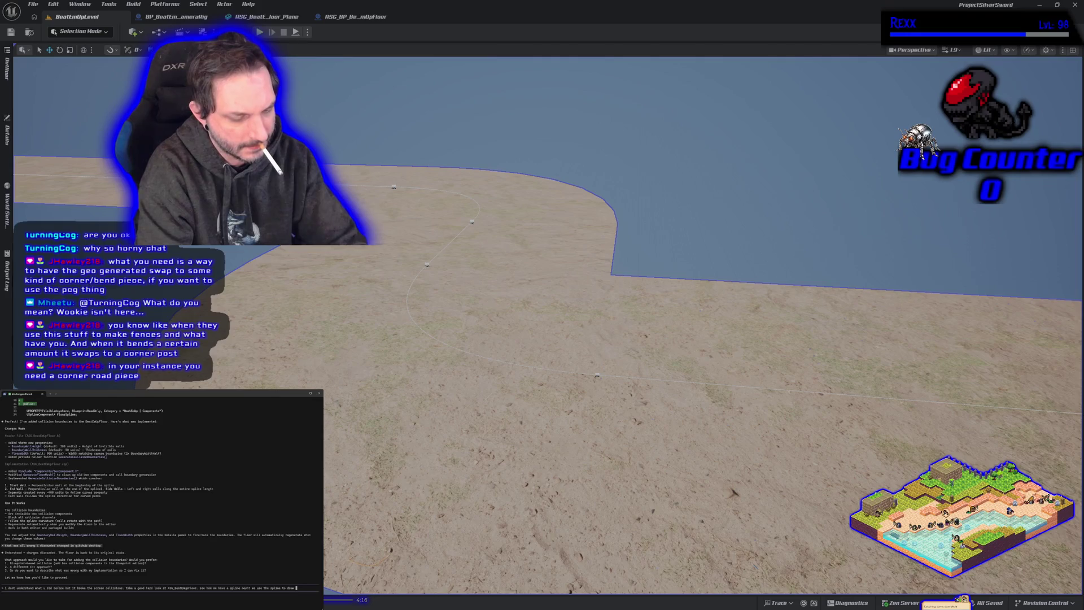
text( the beat em)
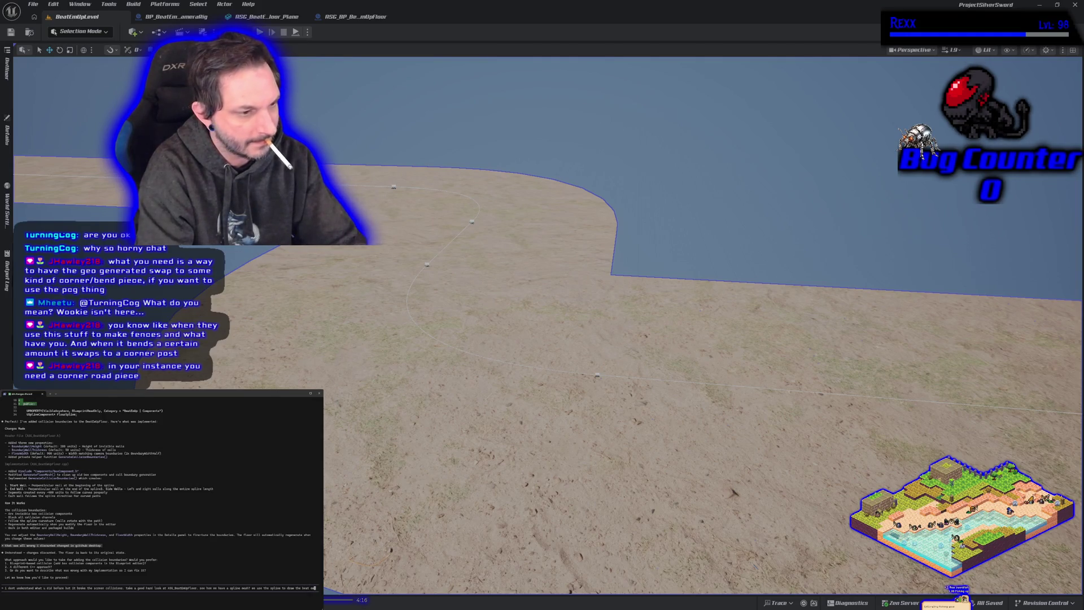
text( uup floor)
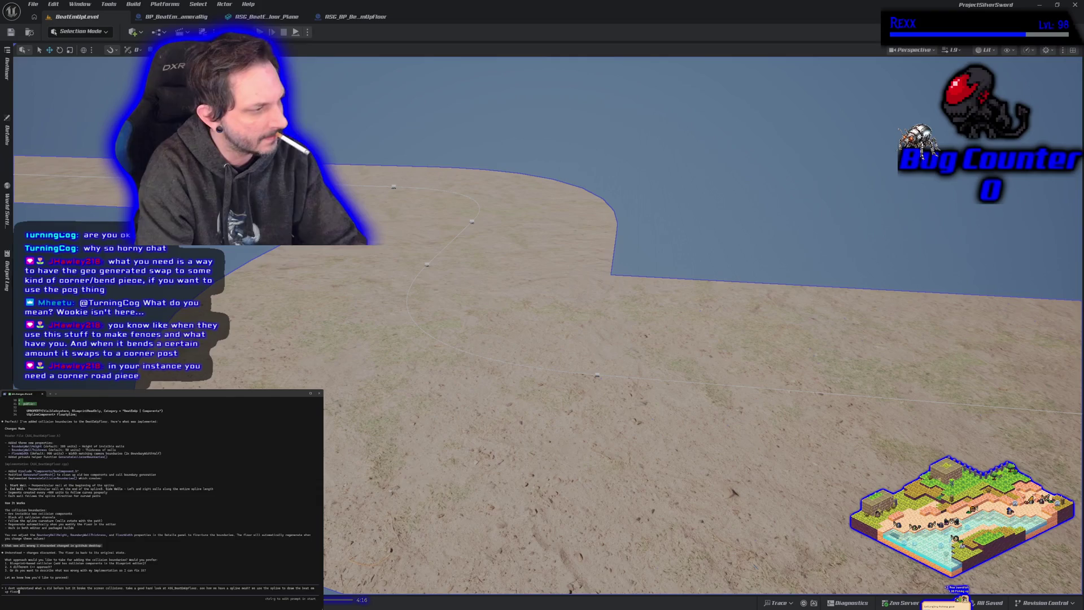
text(, and that )
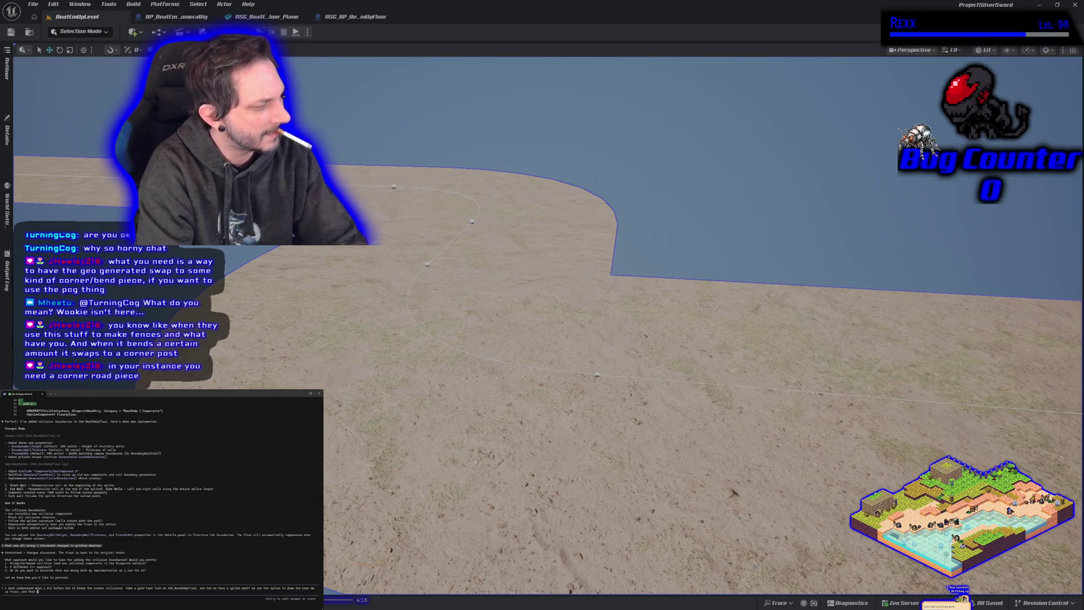
text(splsed)
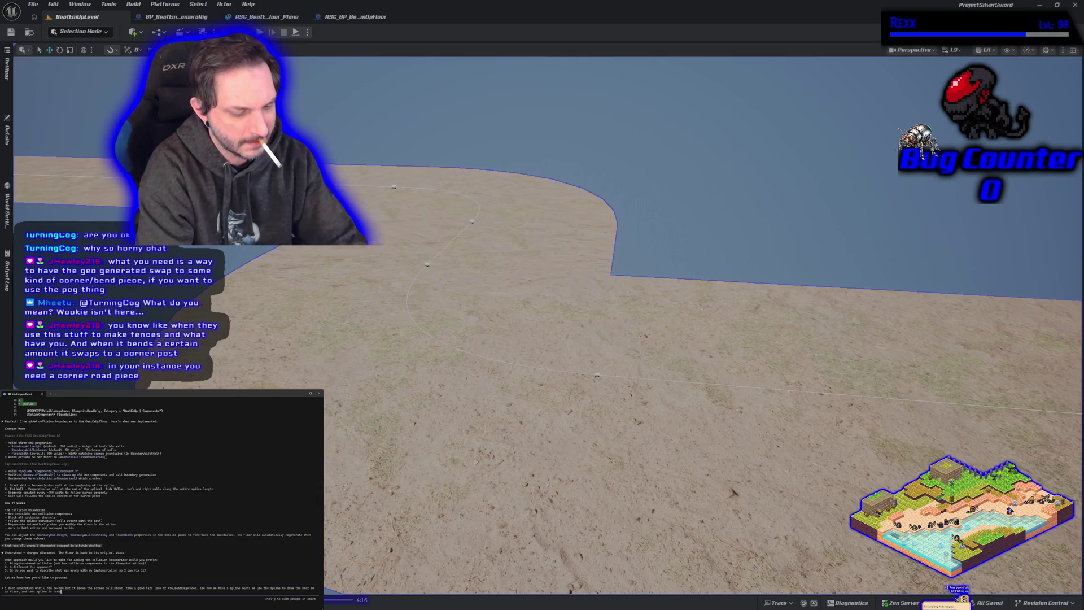
text(amera rail)
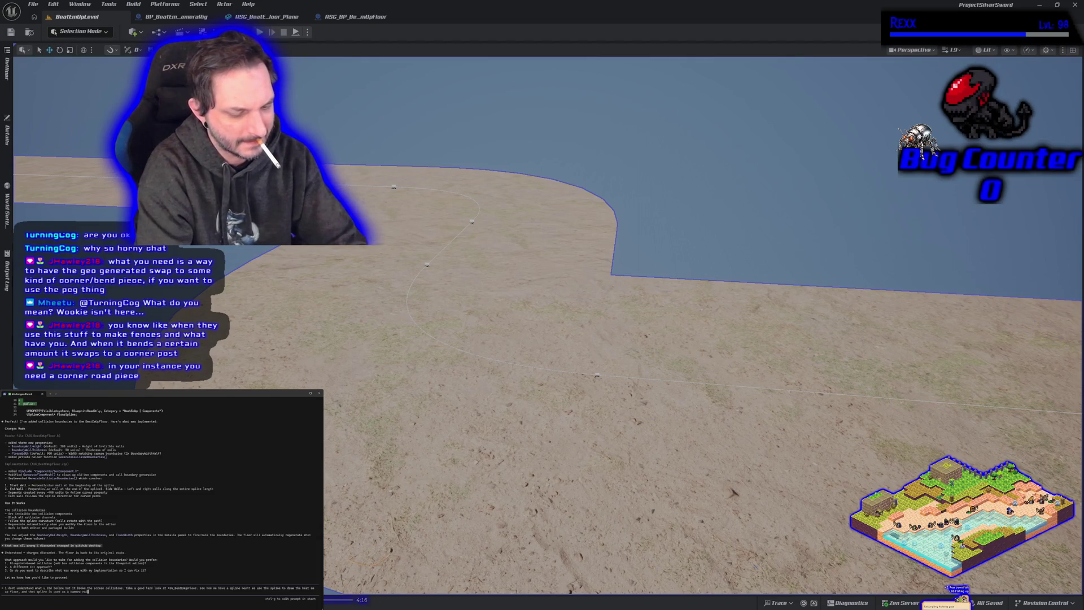
text( so to speak.)
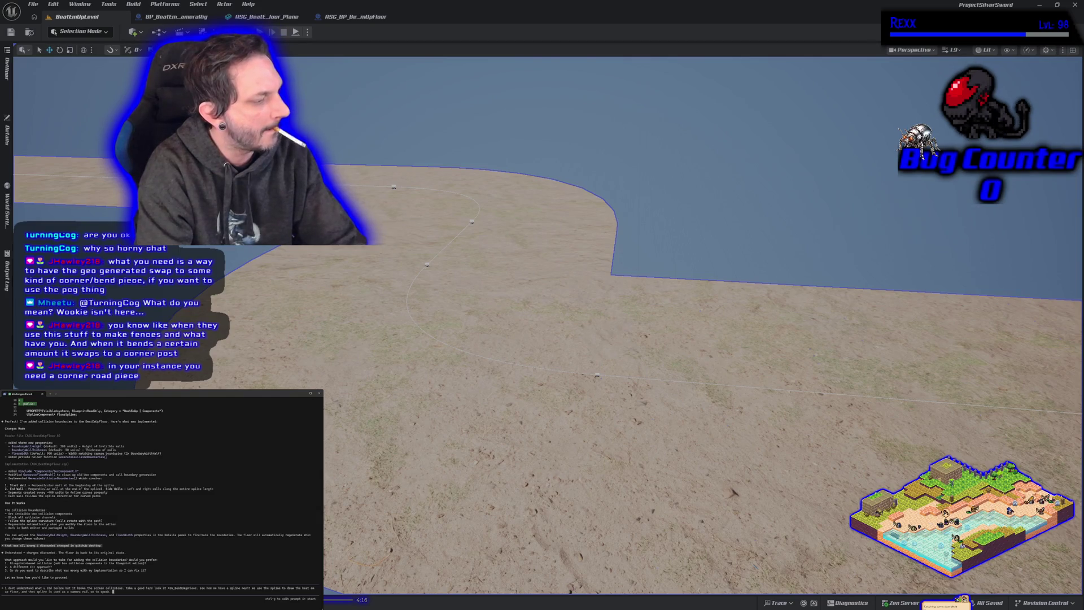
text(I need)
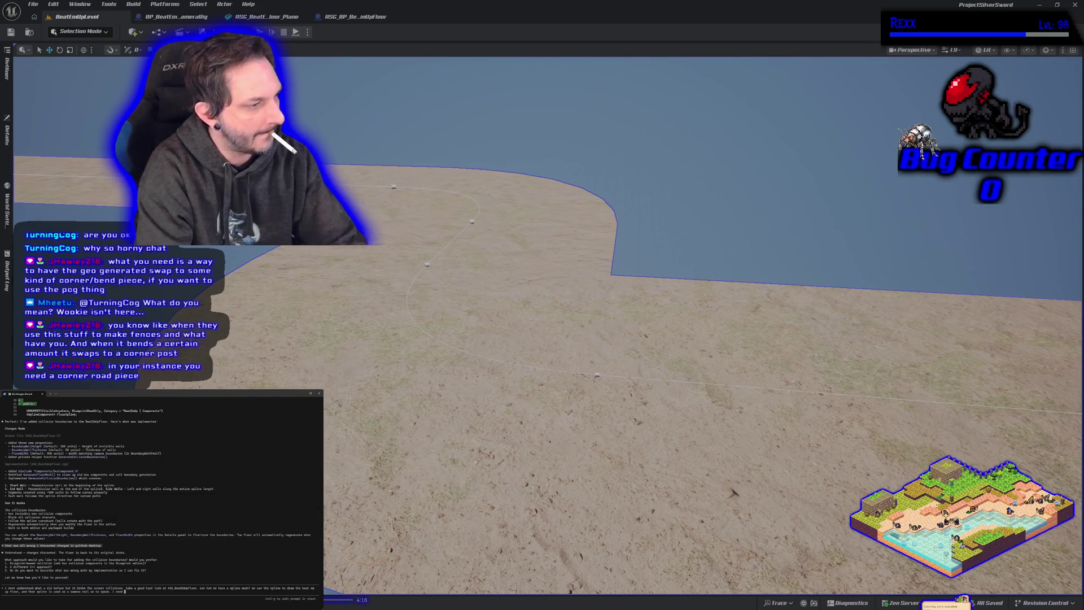
text( to make sure the)
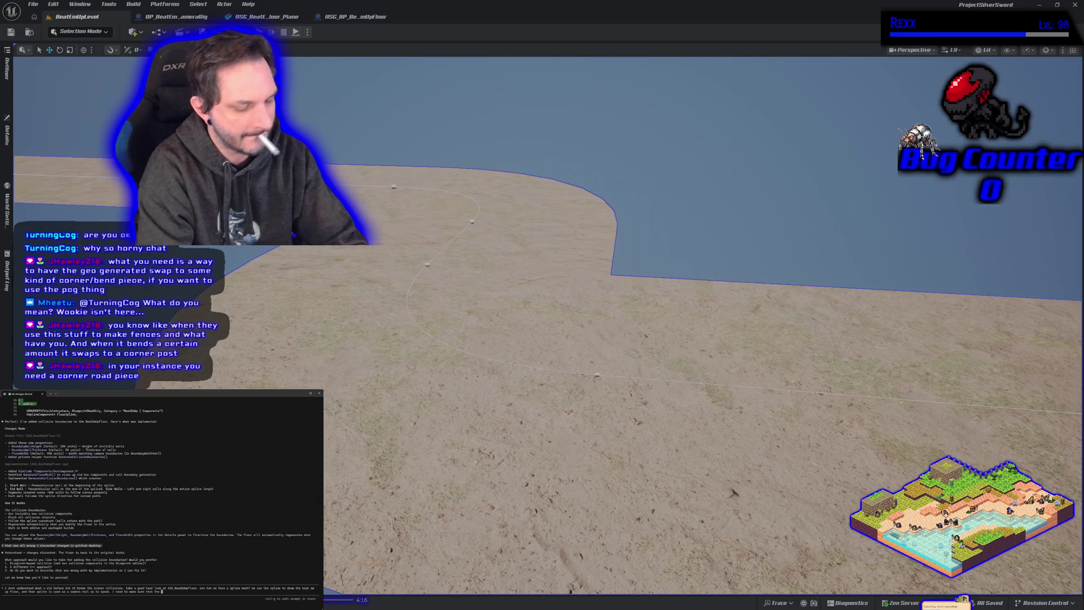
text(top)
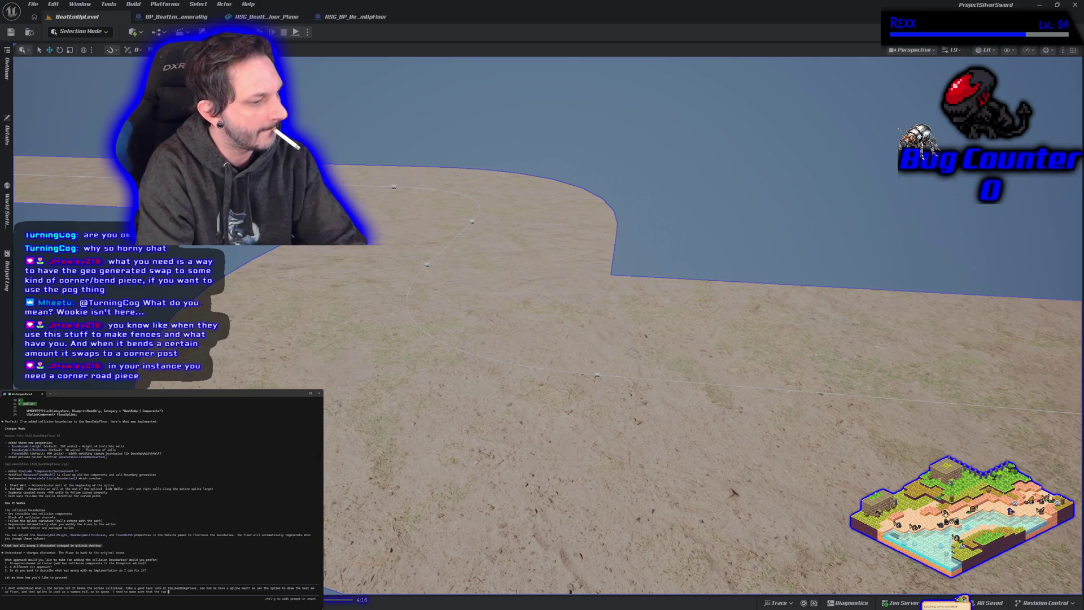
text(botto)
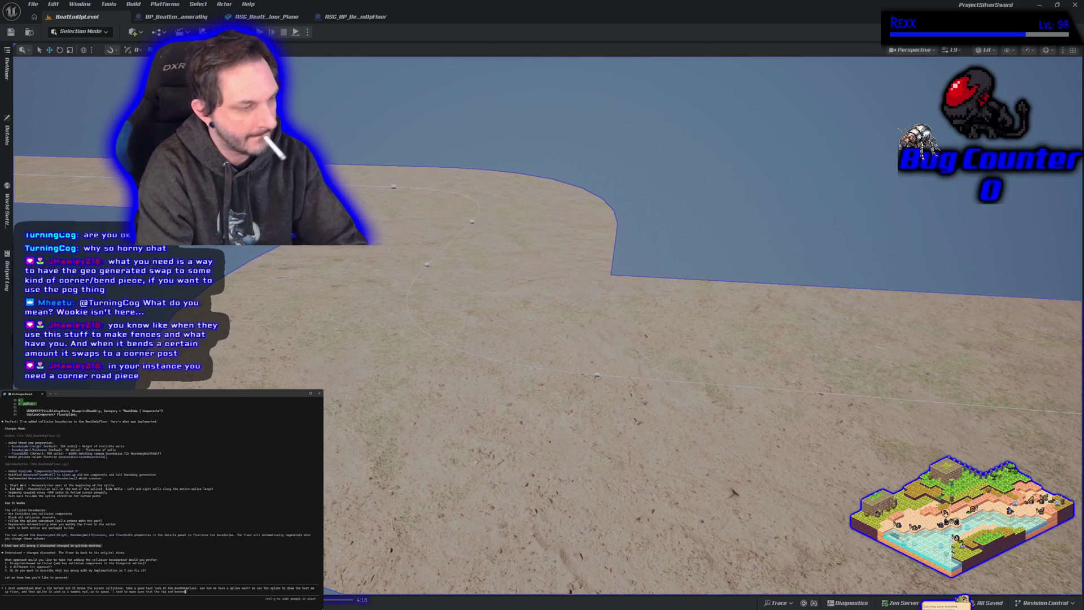
text(m)
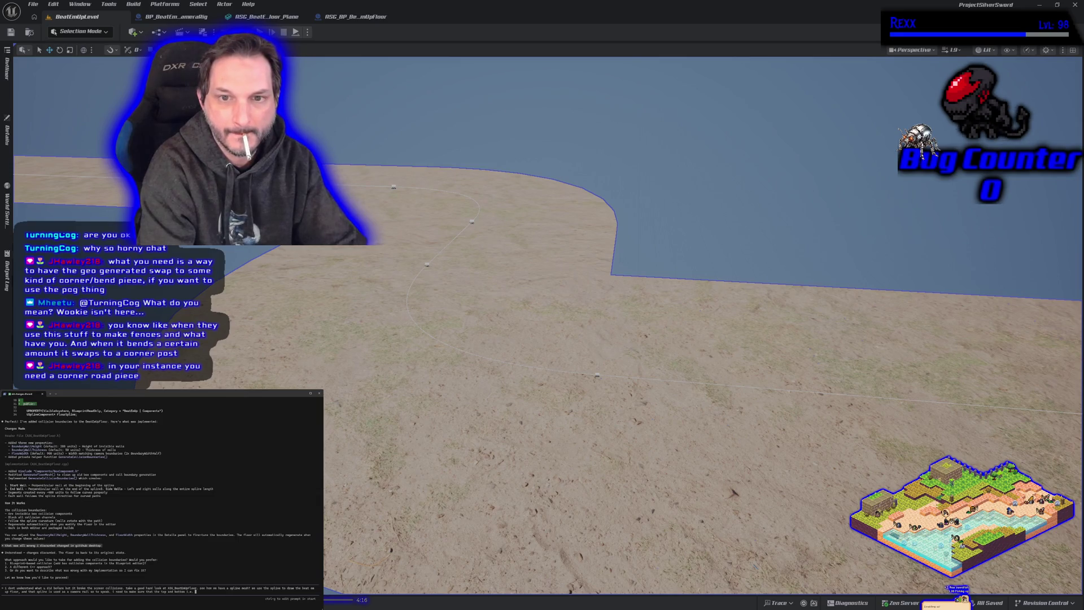
text(y)
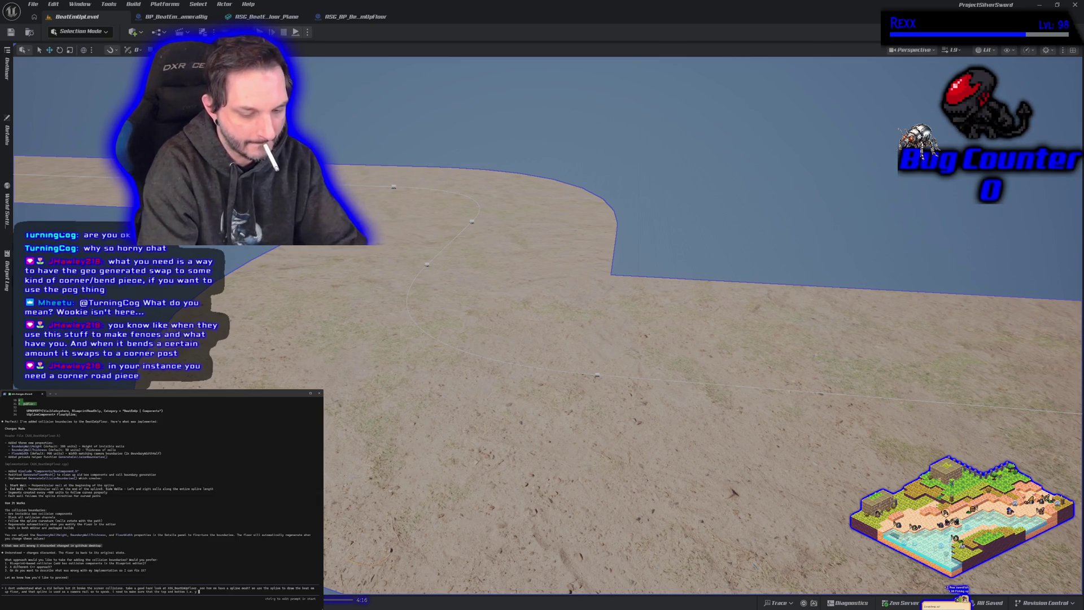
text( pos and )
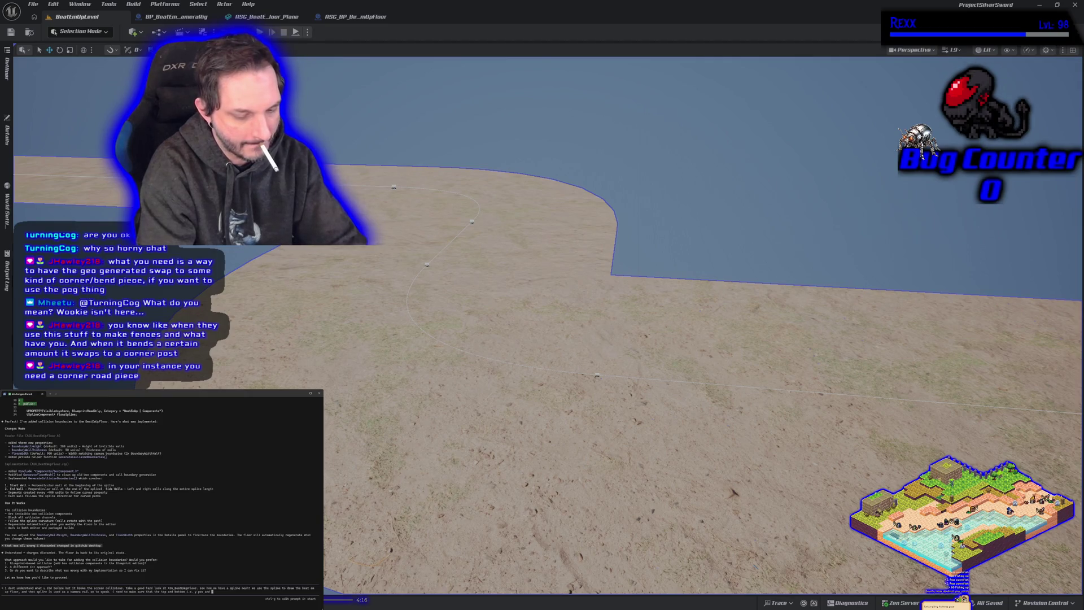
text(y neg have co)
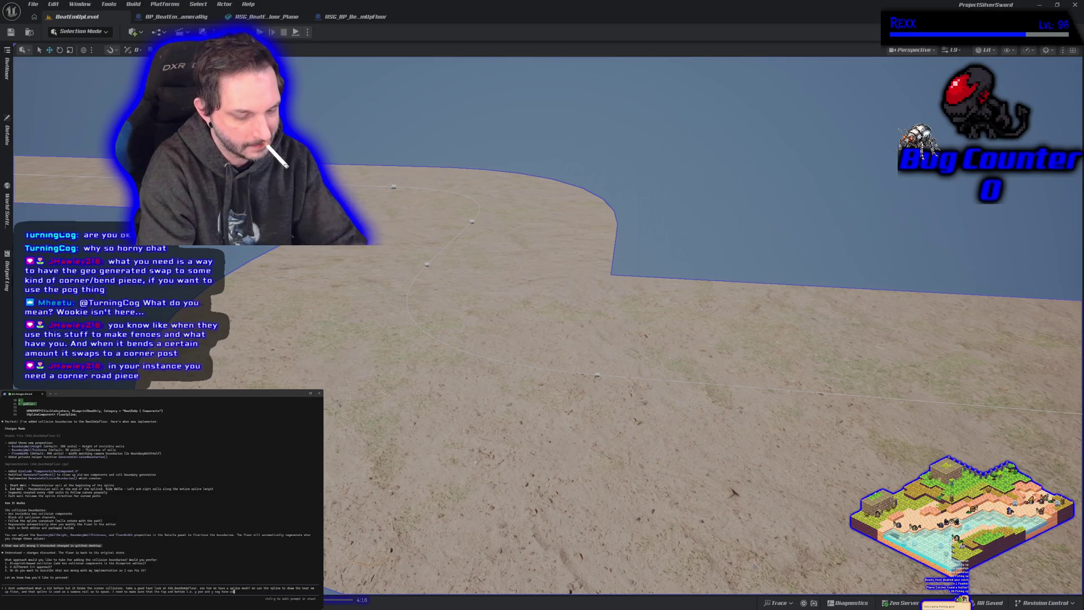
text(llision that works with spline)
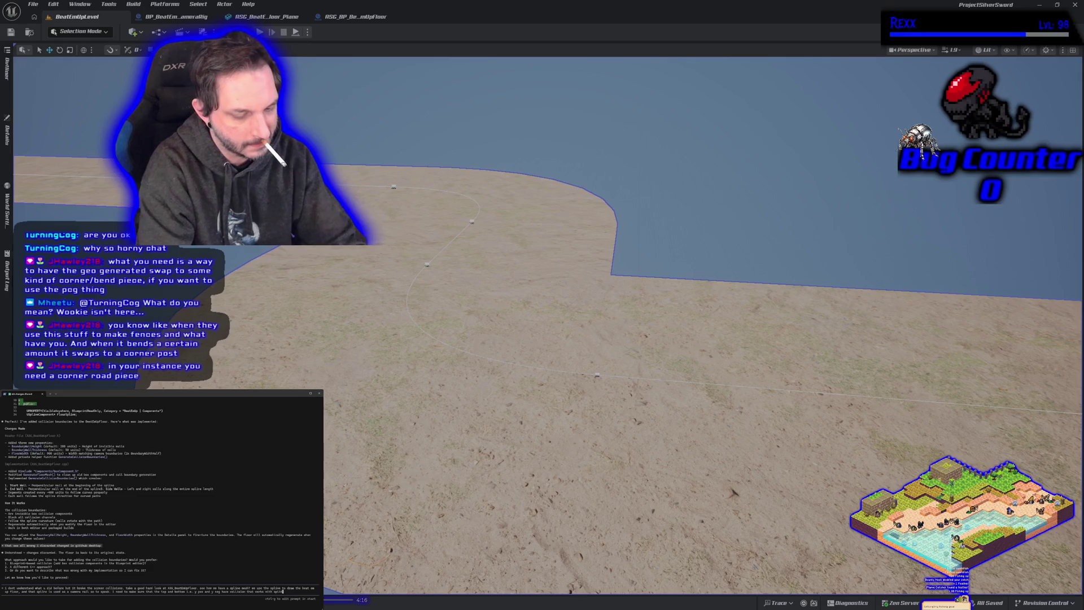
text( bends the)
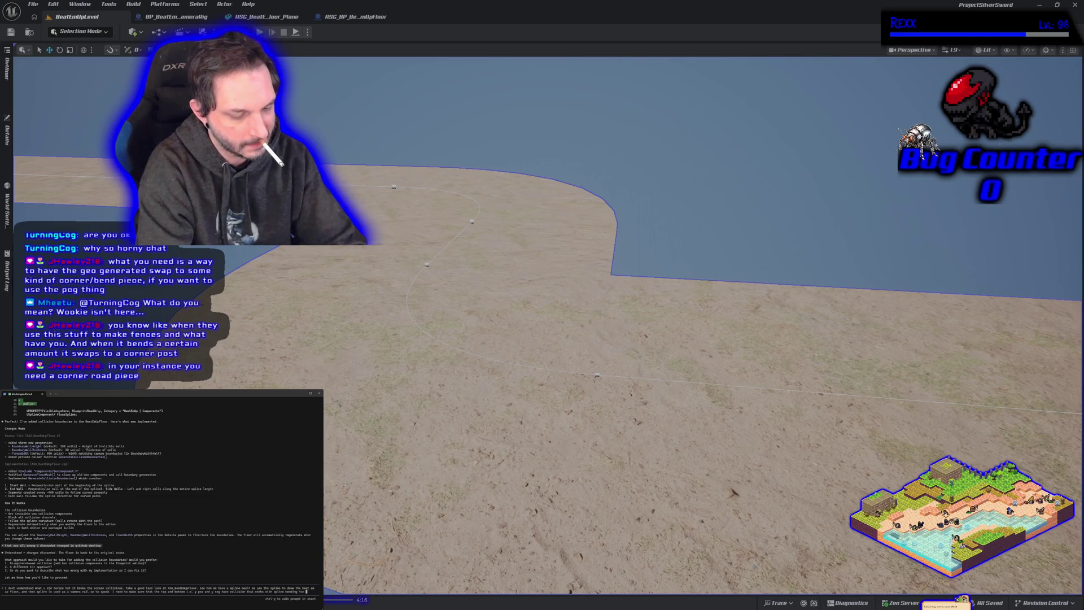
text(oor)
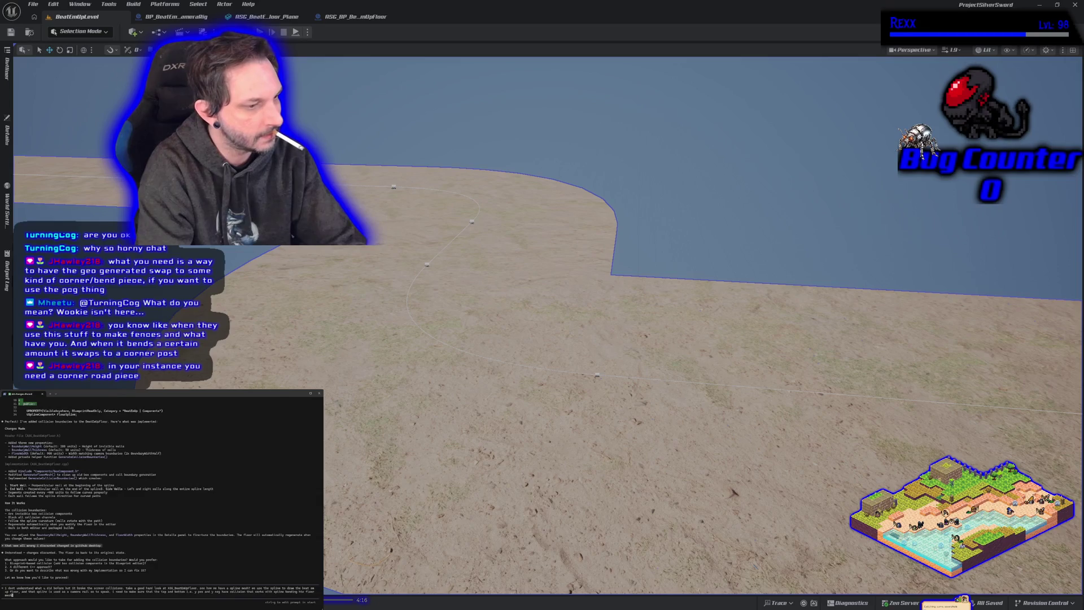
Submit the side-collision request so Claude edits the BeatEmUpFloor source files.
key(Return)
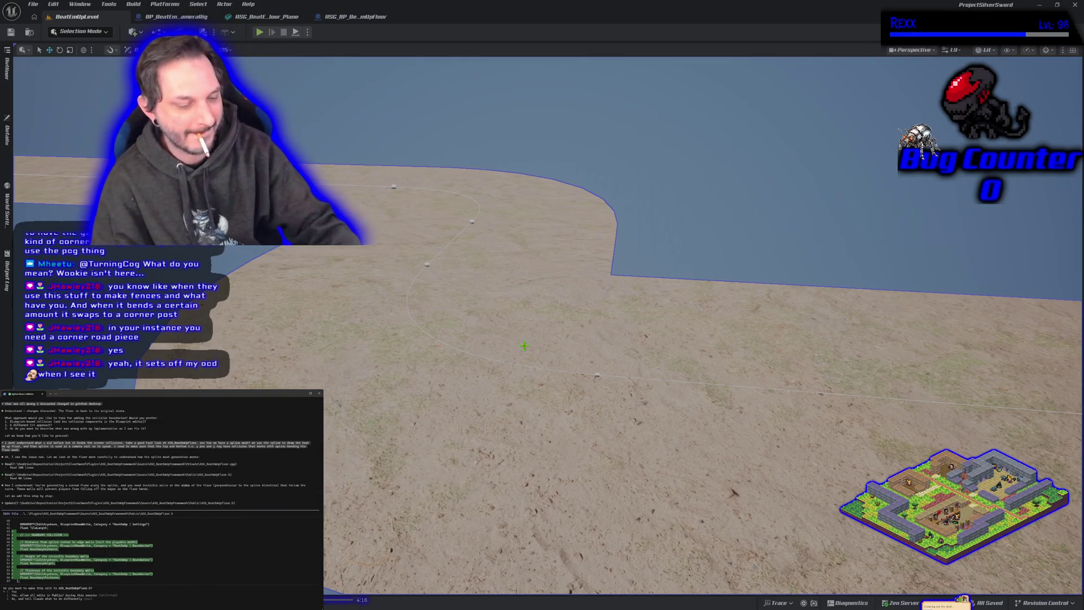
drag(597, 437, 601, 503)
mouse_move(493, 443)
mouse_down()
mouse_move(493, 428)
mouse_move(492, 443)
mouse_up()
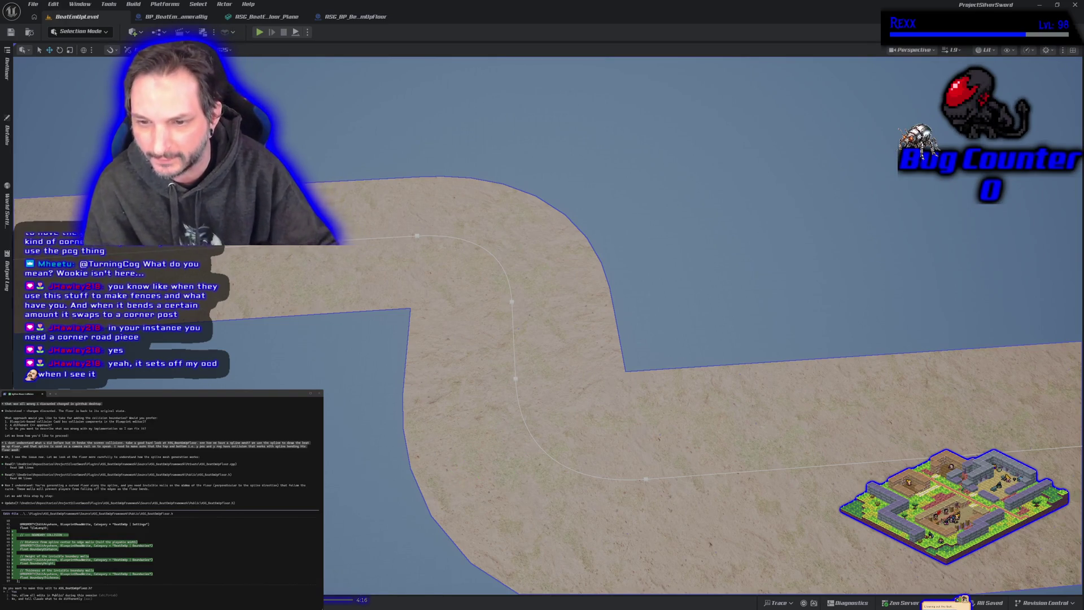
drag(564, 508, 530, 519)
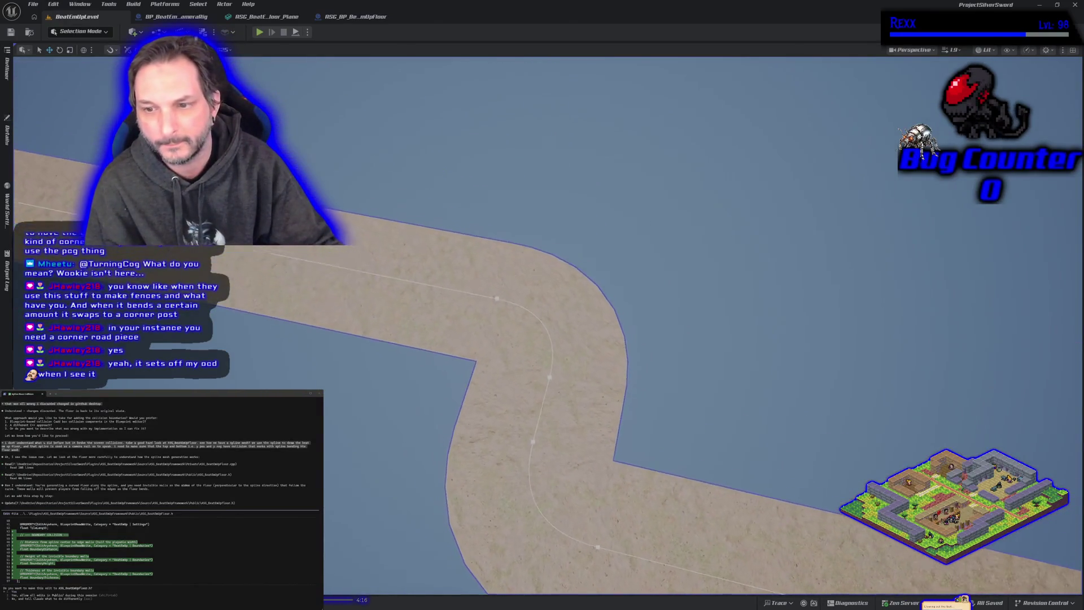
drag(395, 231, 401, 223)
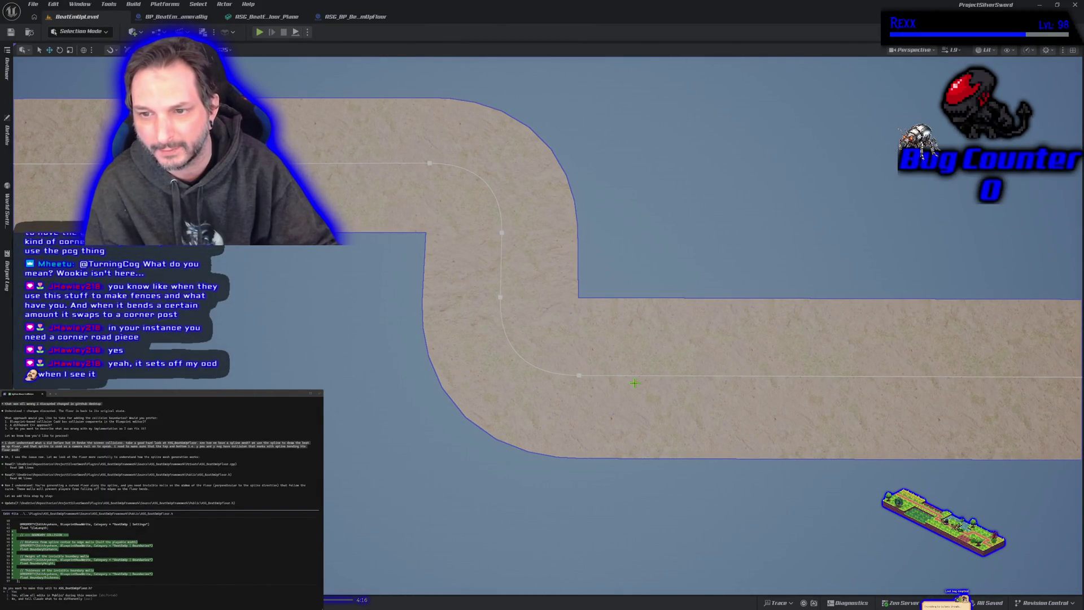
mouse_move(597, 456)
mouse_down()
mouse_move(621, 441)
mouse_move(440, 423)
mouse_up()
drag(516, 325, 516, 325)
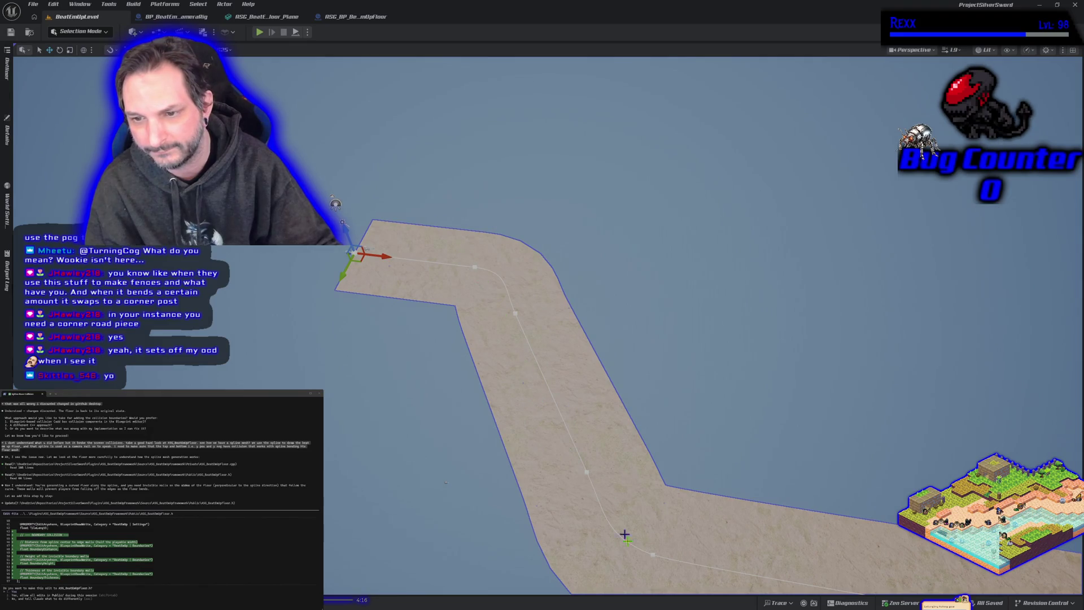
drag(587, 501, 568, 500)
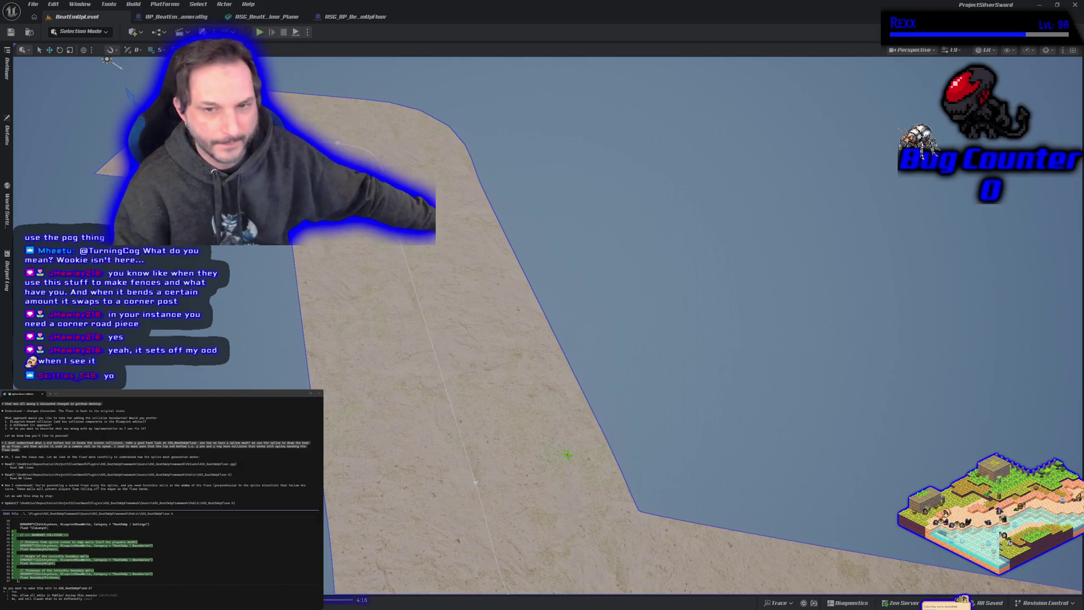
scroll(567, 459, down, 6)
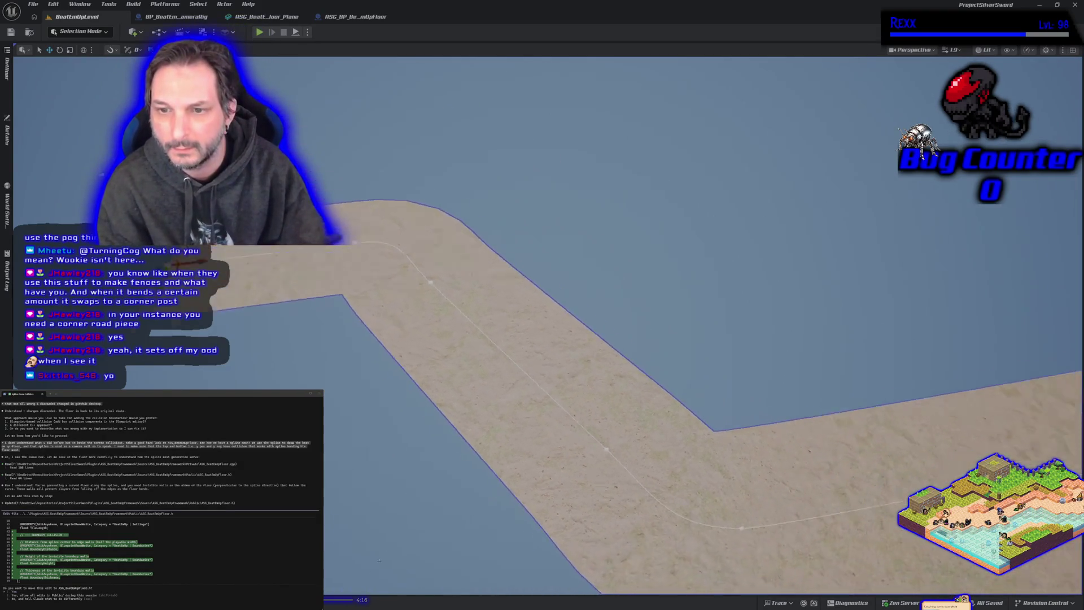
scroll(542, 338, up, 5)
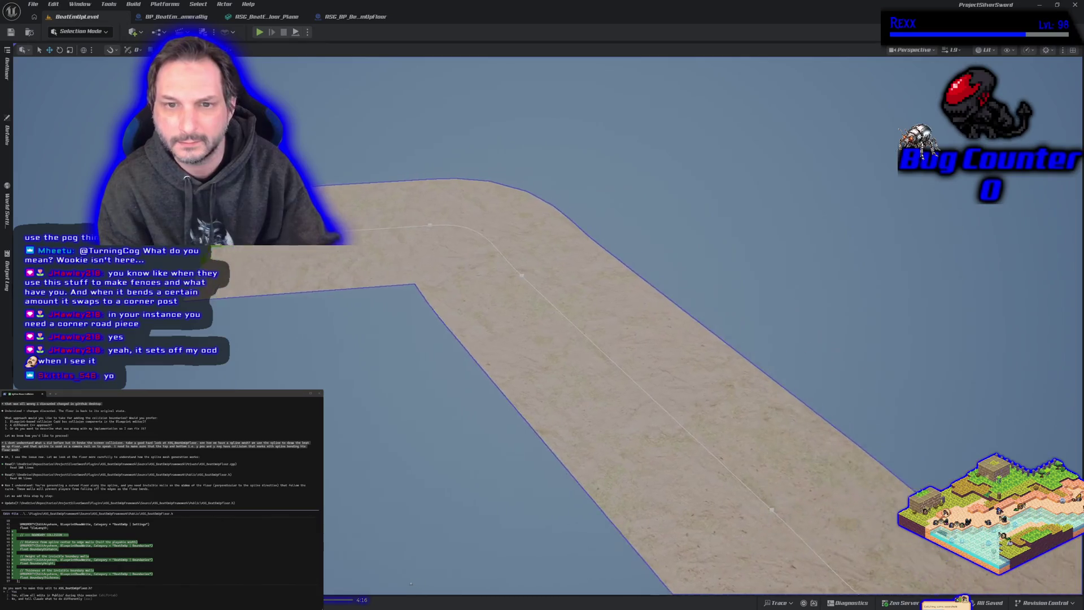
scroll(567, 402, down, 5)
scroll(567, 402, up, 6)
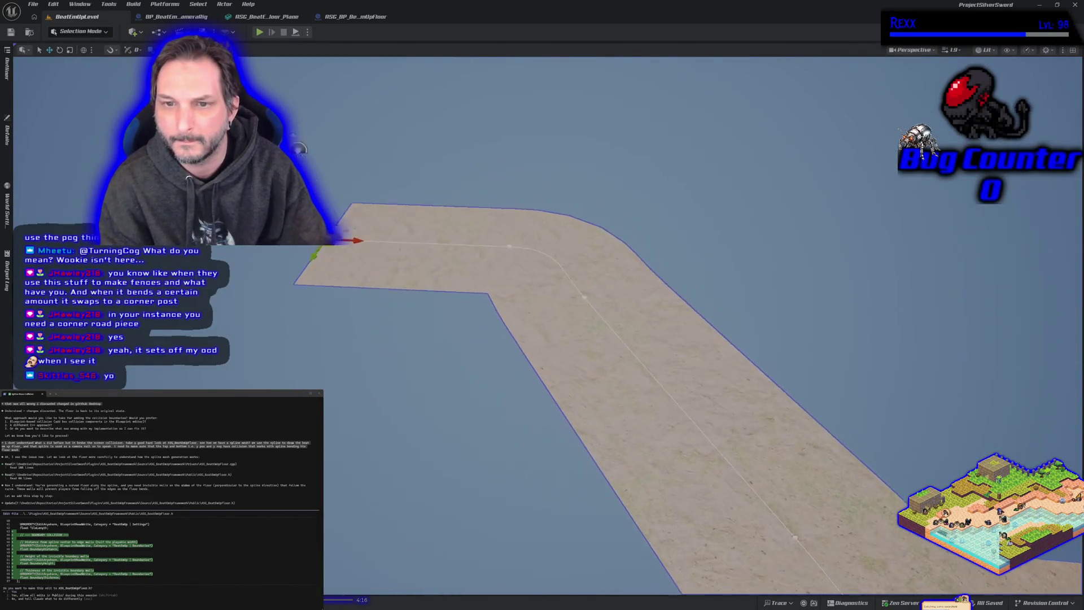
click(243, 19)
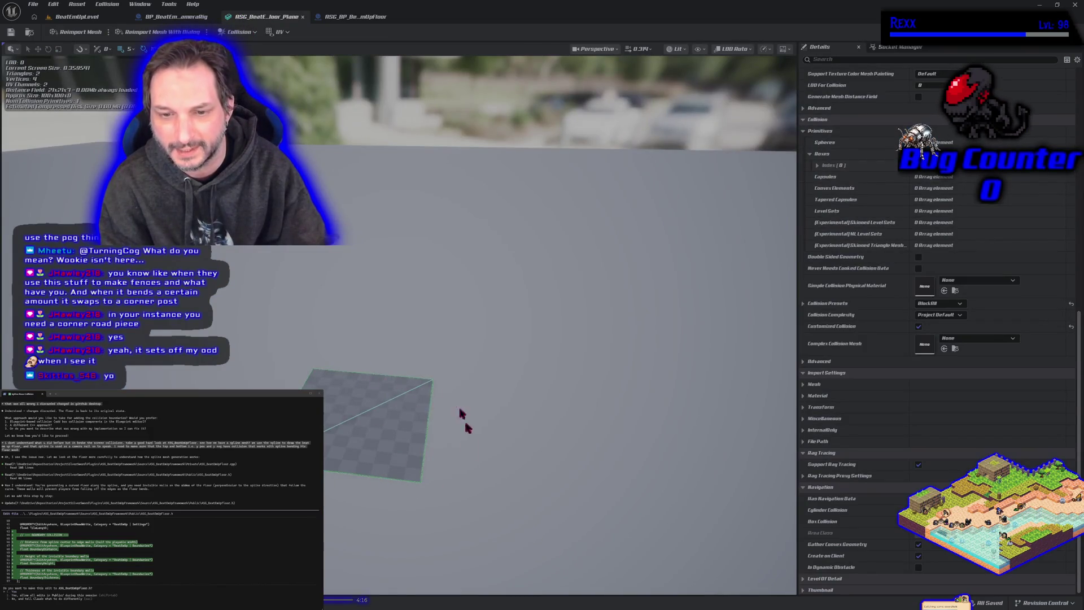
click(76, 16)
scroll(356, 203, up, 5)
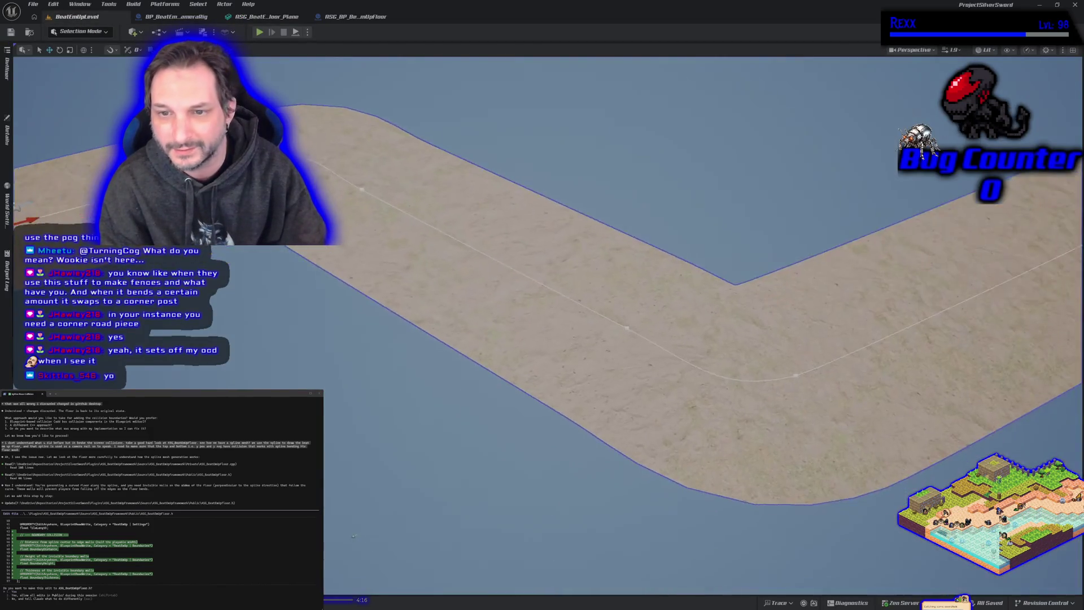
scroll(703, 357, down, 4)
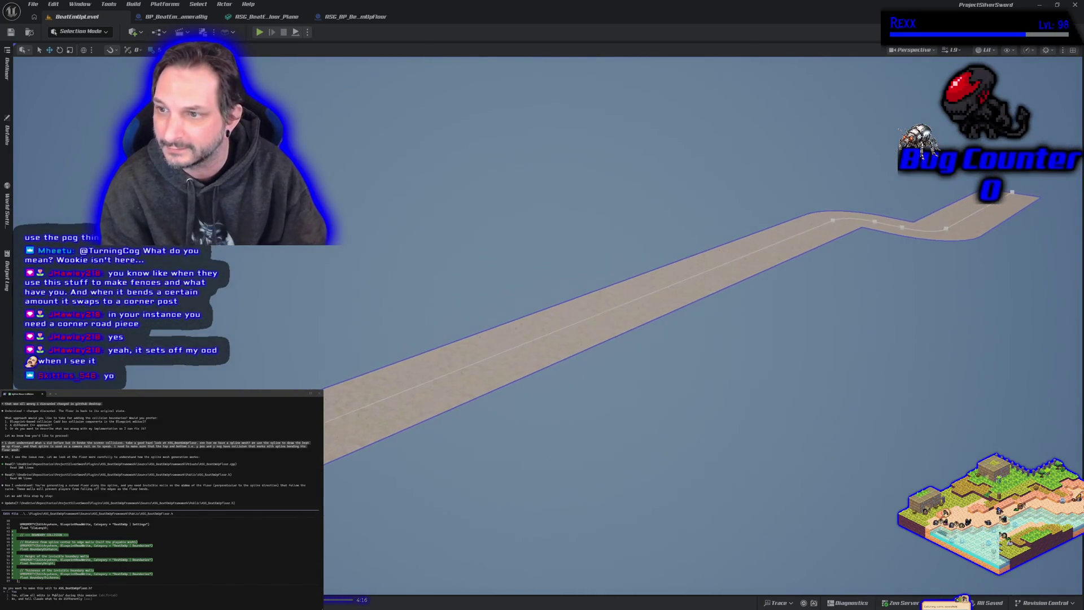
key(f)
scroll(354, 169, up, 5)
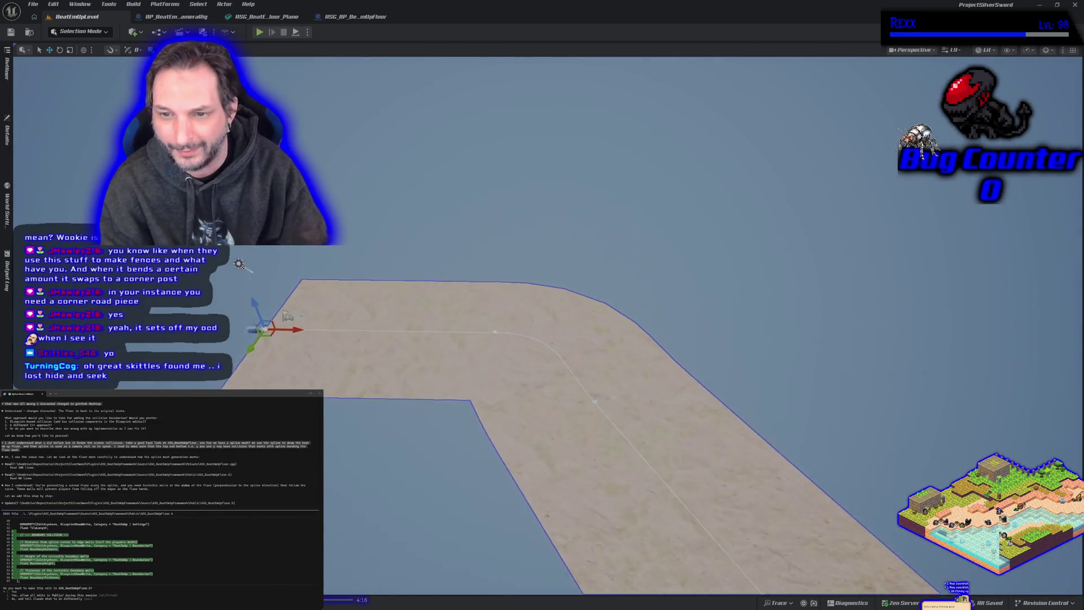
Play-test the level, running the character in full-screen view, then stop the session.
click(259, 32)
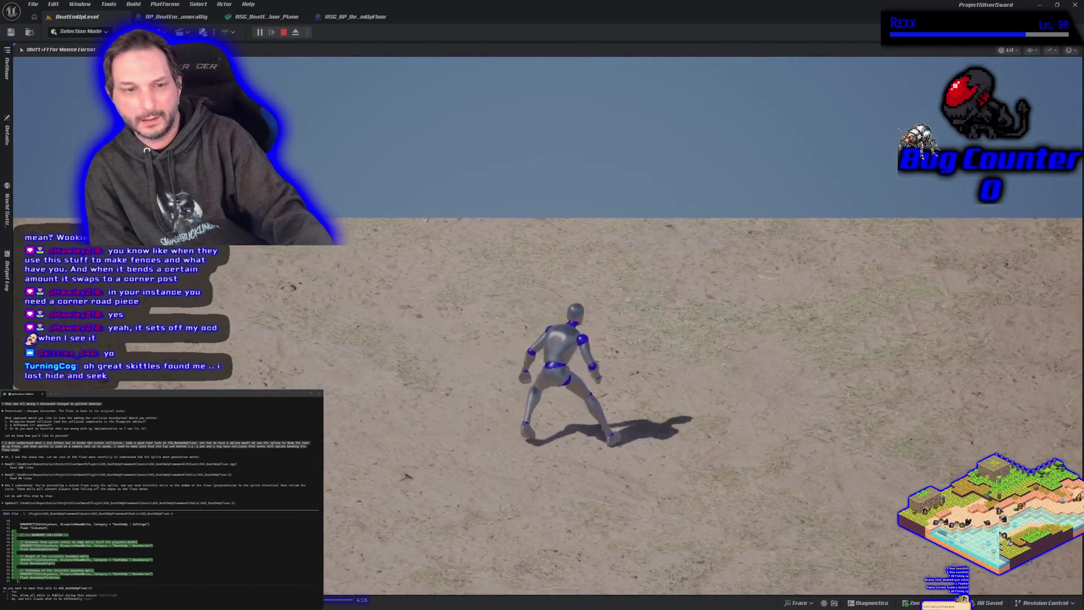
key(a)
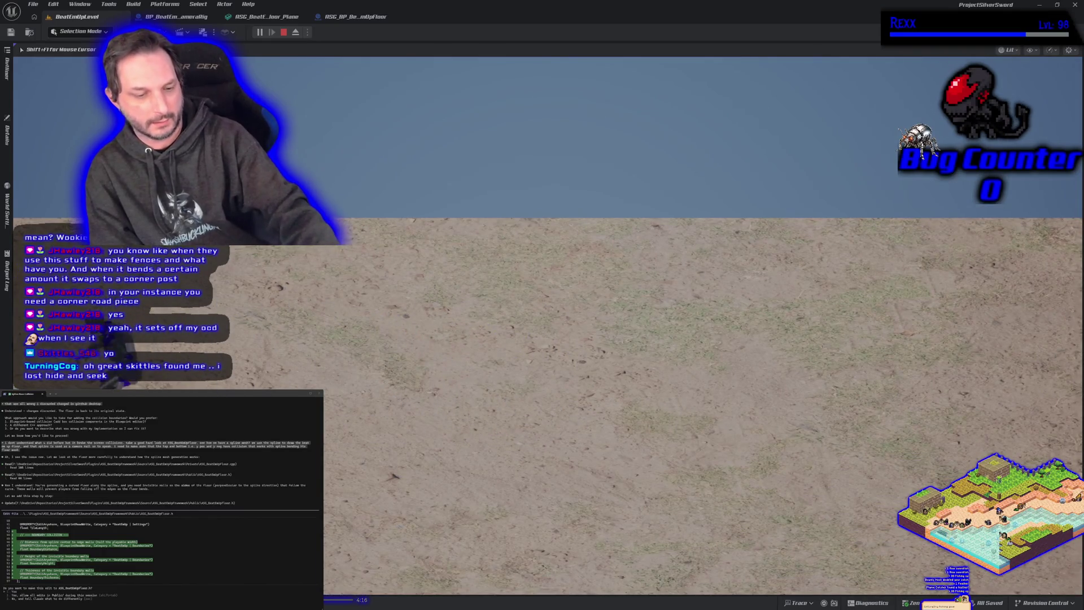
key(F11)
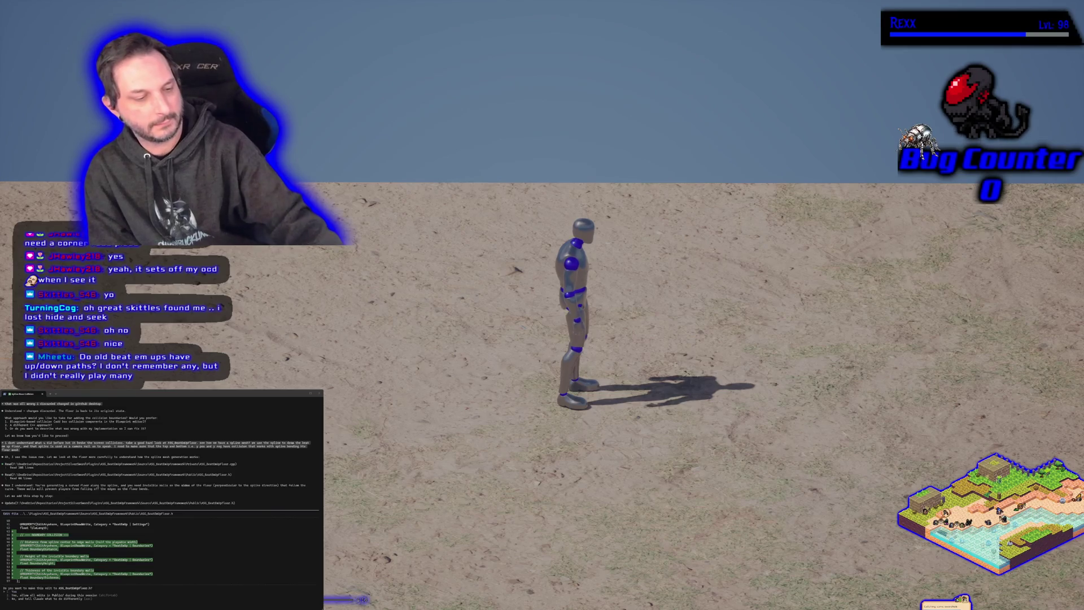
key(Escape)
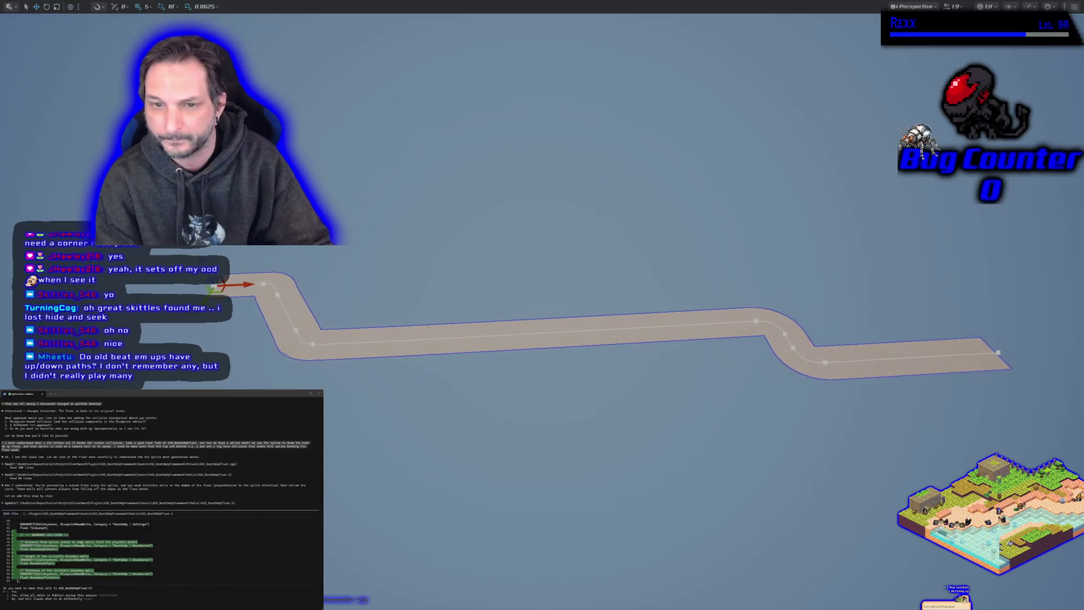
Zoom in on the floor path's bends and exit immersive mode with F11.
scroll(366, 360, up, 3)
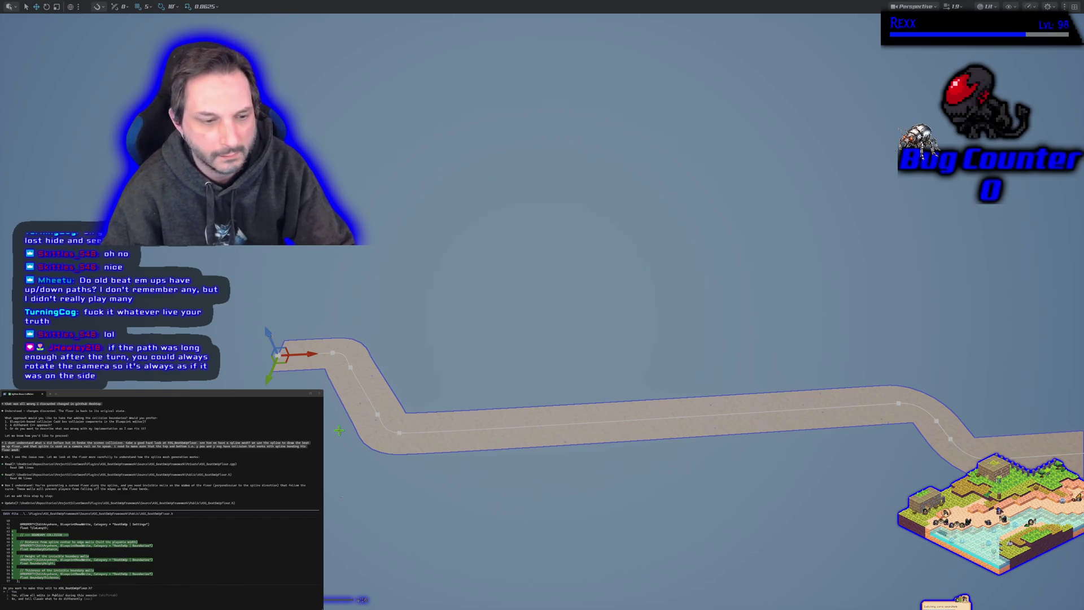
scroll(274, 345, up, 5)
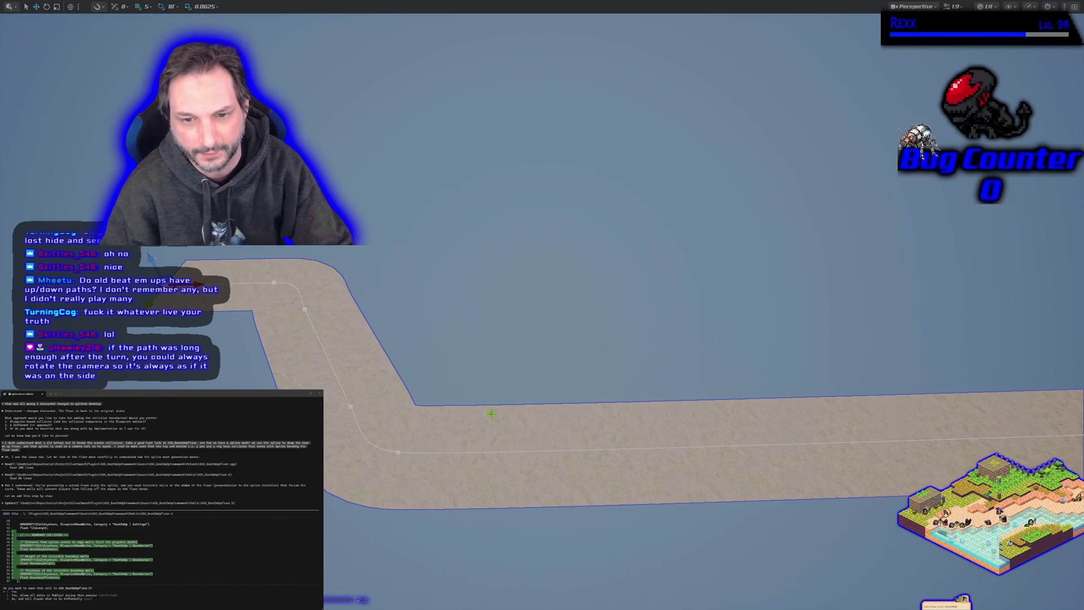
drag(353, 436, 353, 437)
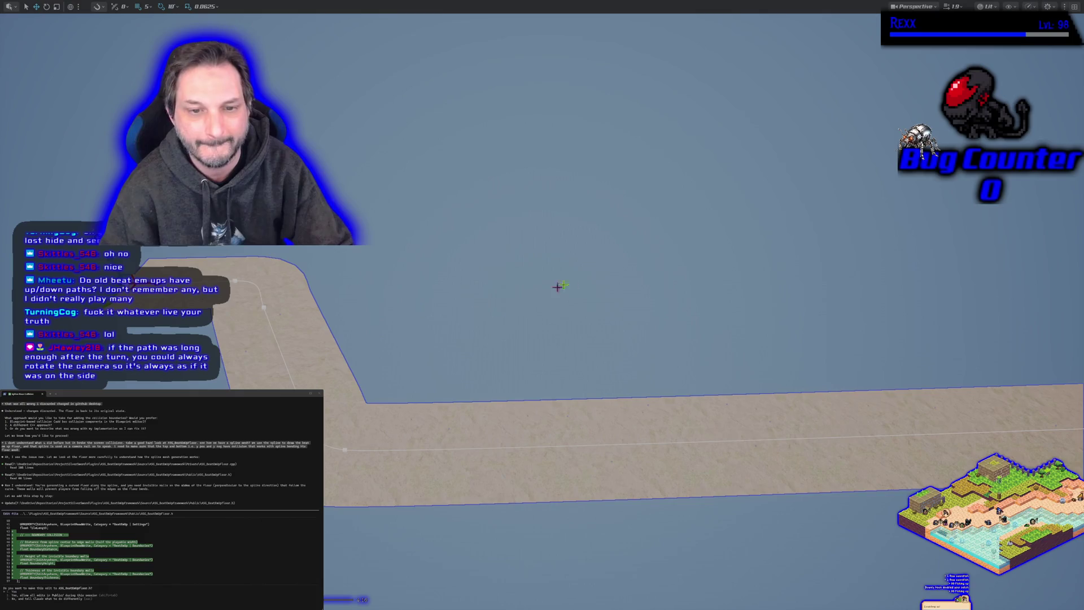
key(F11)
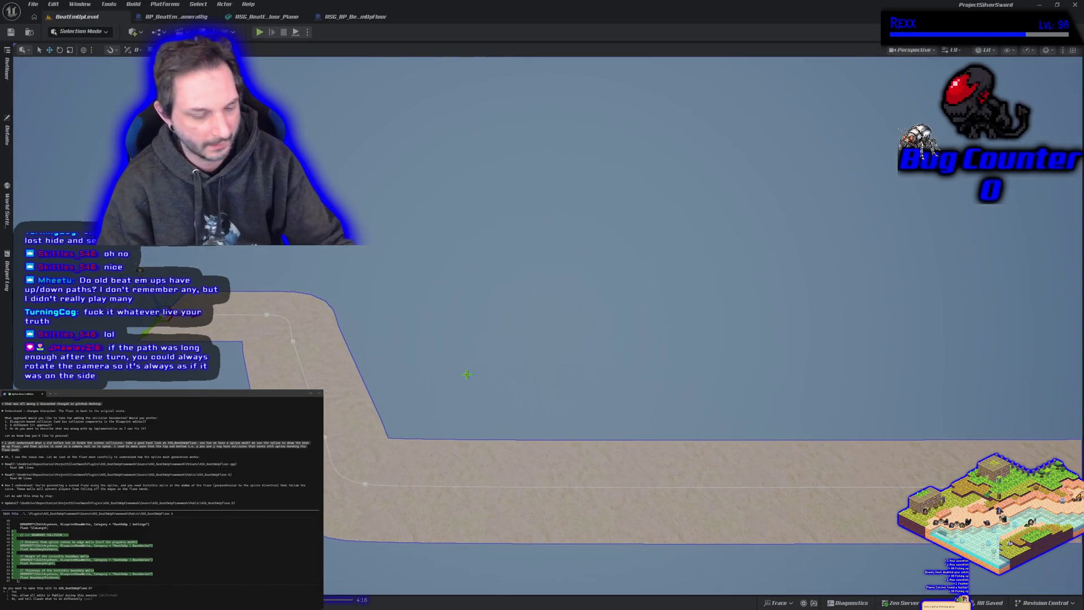
Start a play session and run the mannequin back and forth across the floor.
scroll(466, 374, down, 5)
scroll(467, 375, up, 8)
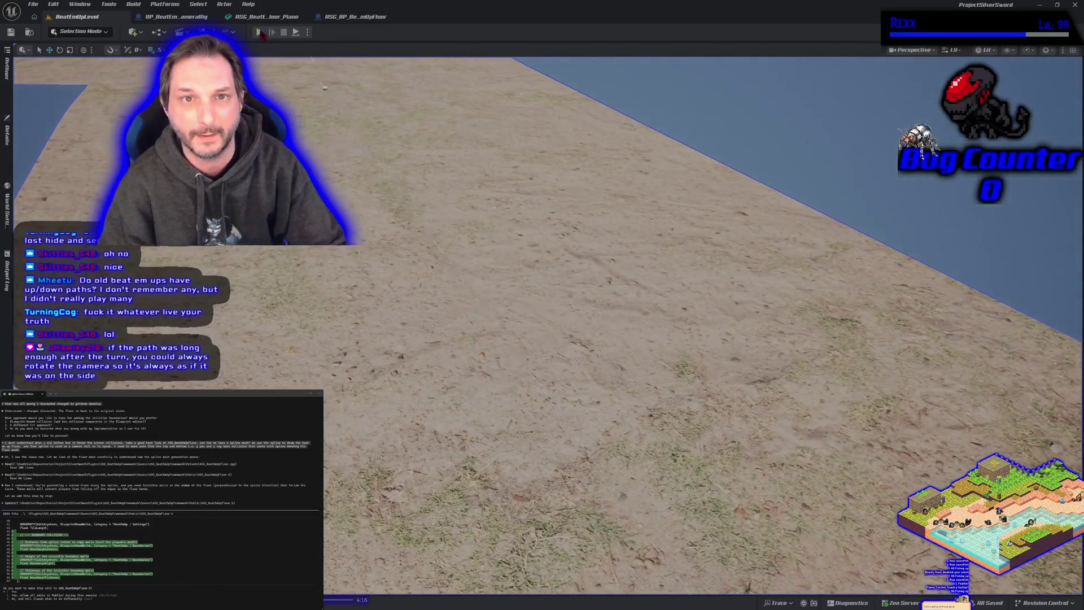
click(259, 32)
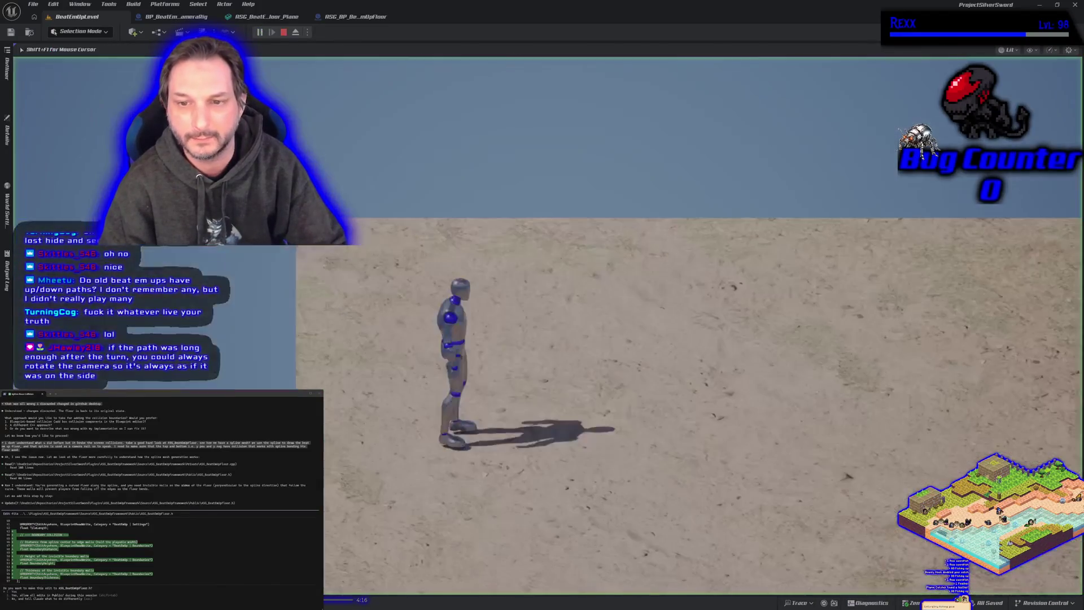
key(d)
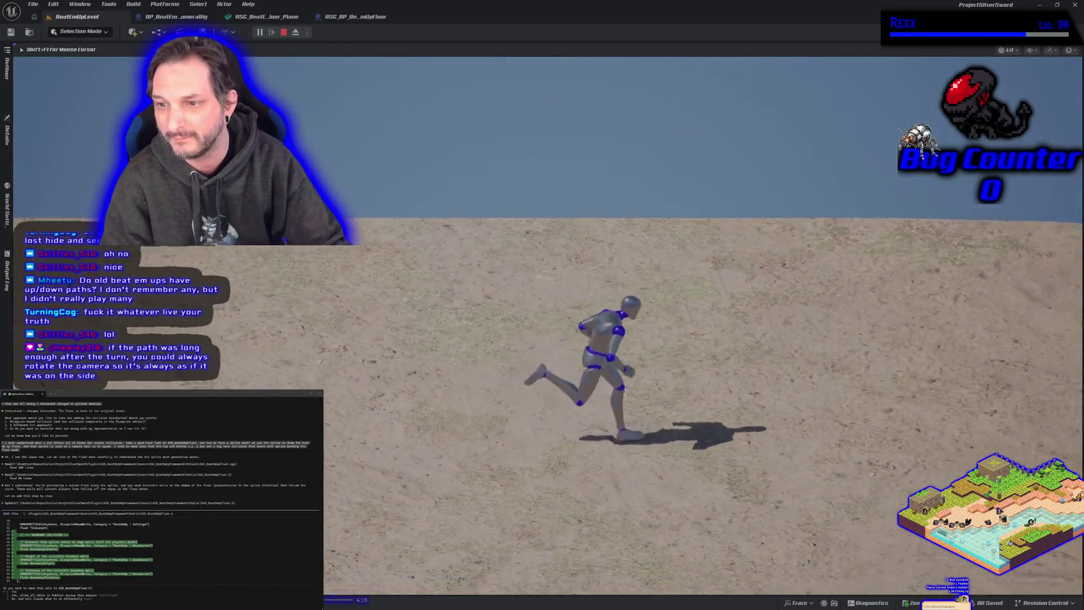
key(s)
key(a)
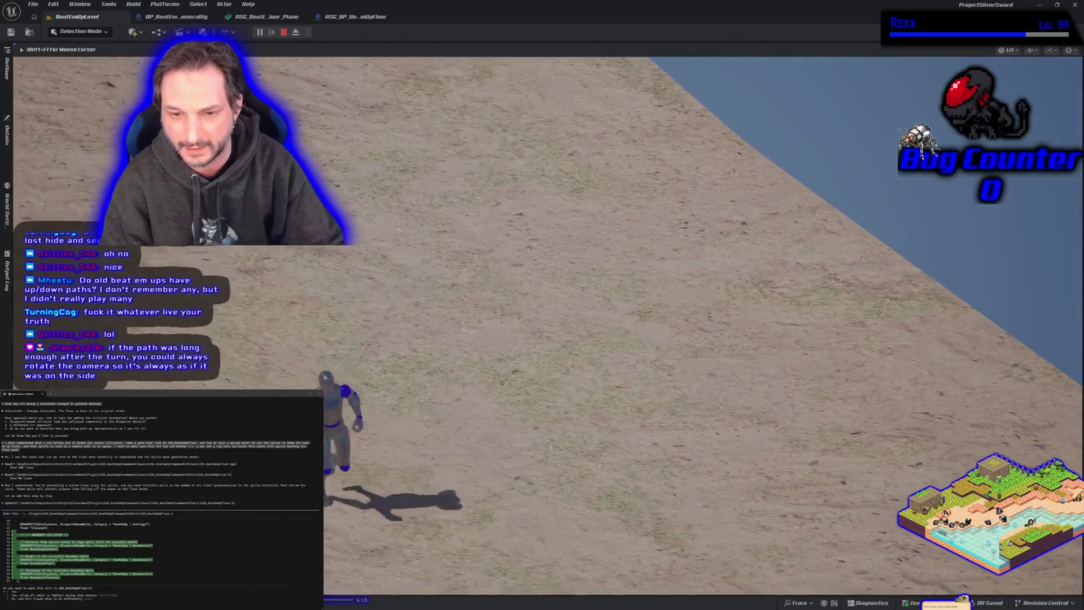
key(d)
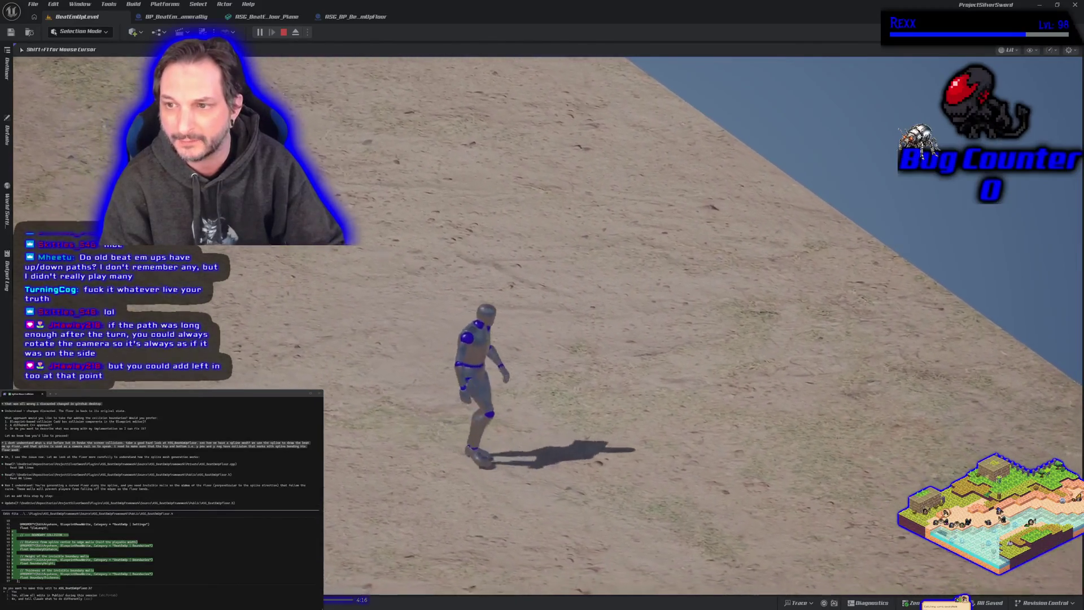
key(a)
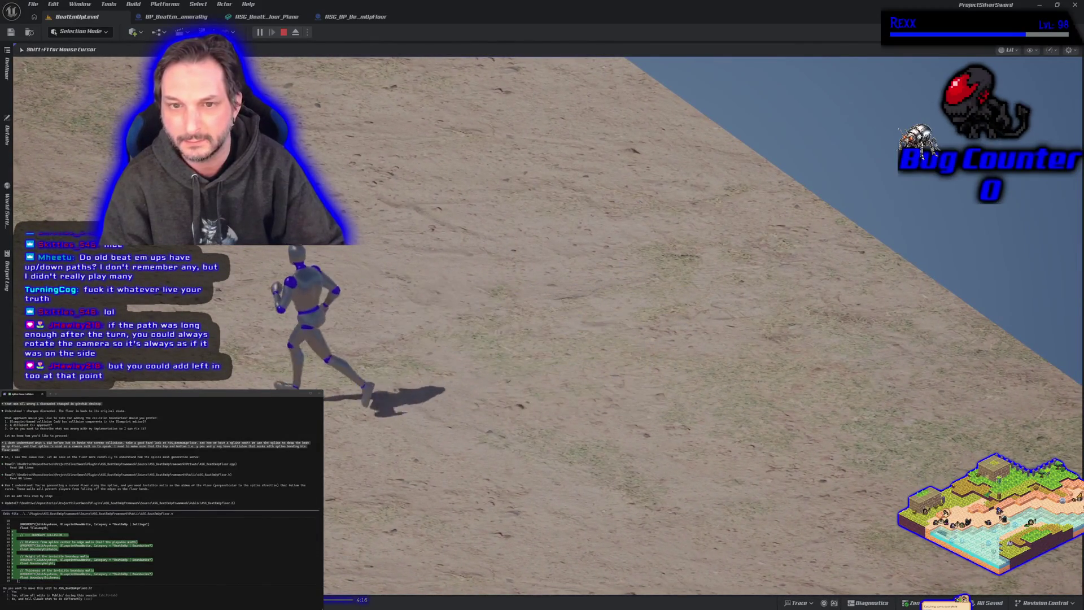
key(d)
key(s)
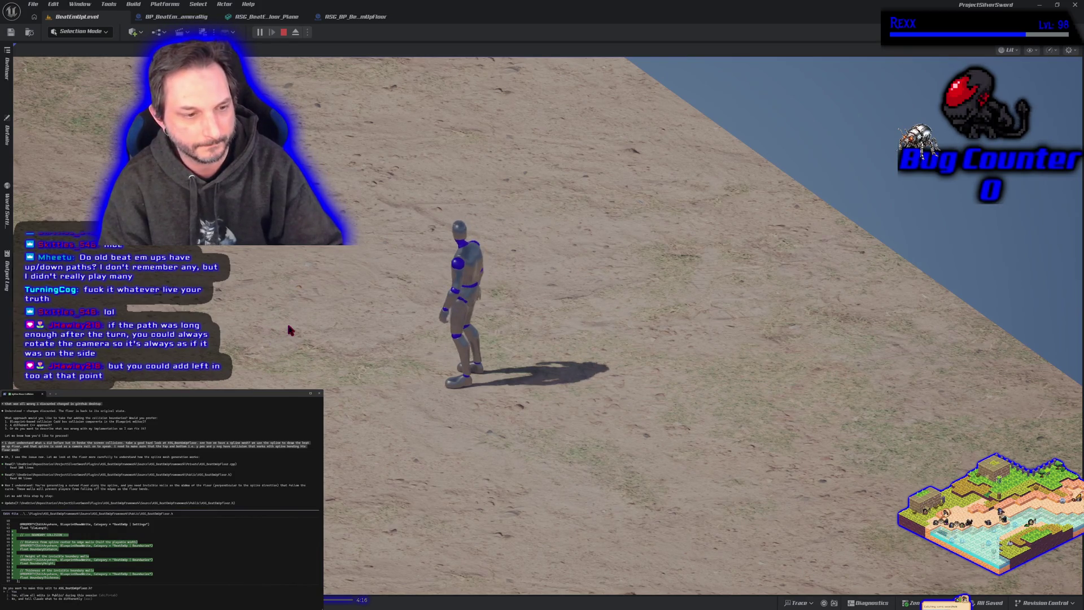
Run the mannequin up to the floor's edges and back, then stop the session.
click(350, 314)
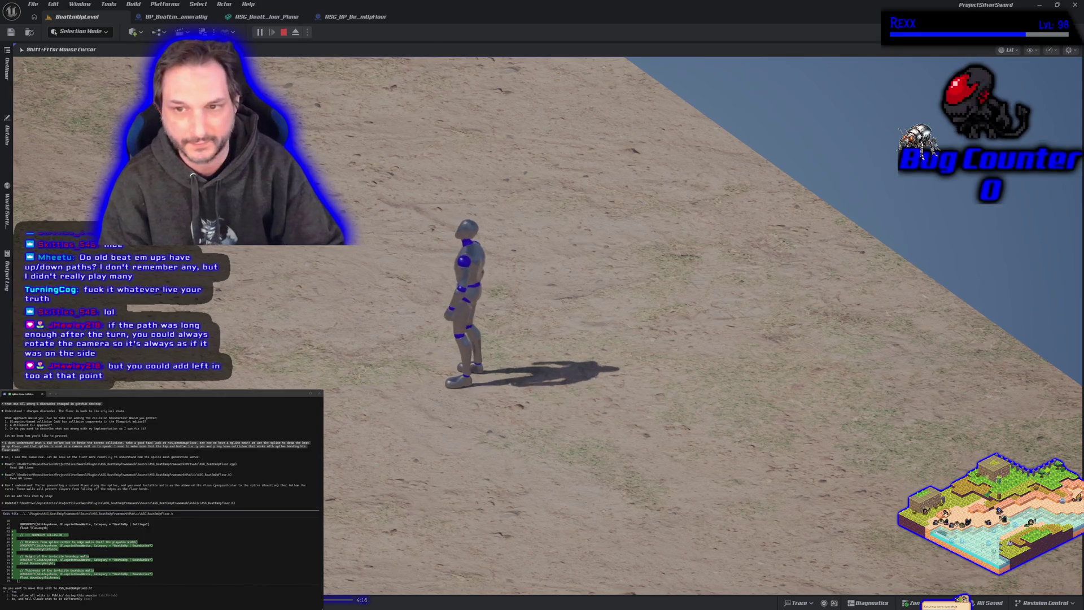
key(d)
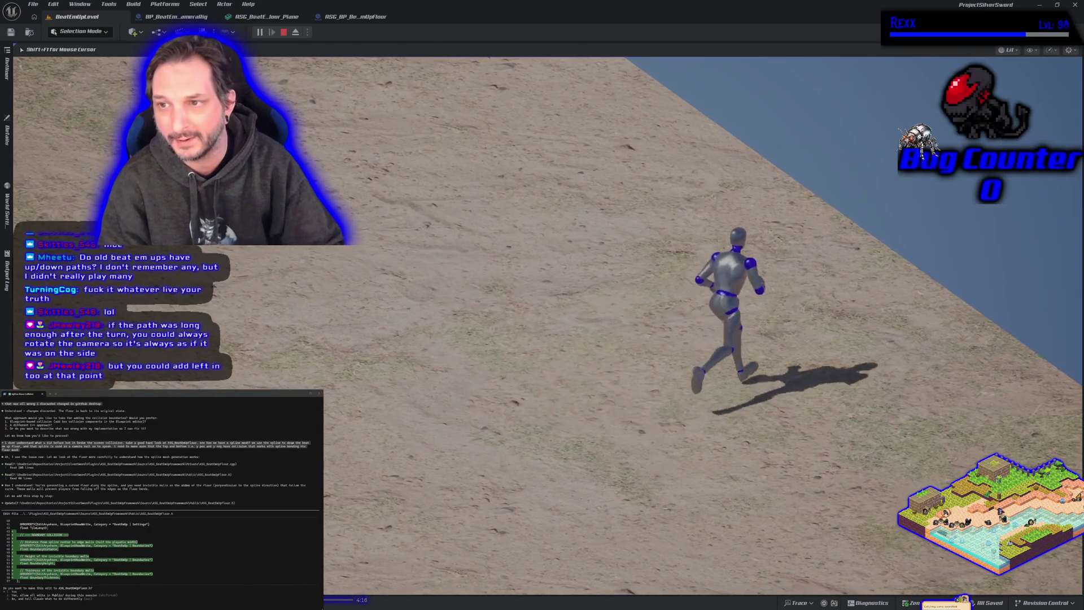
key(w)
key(a)
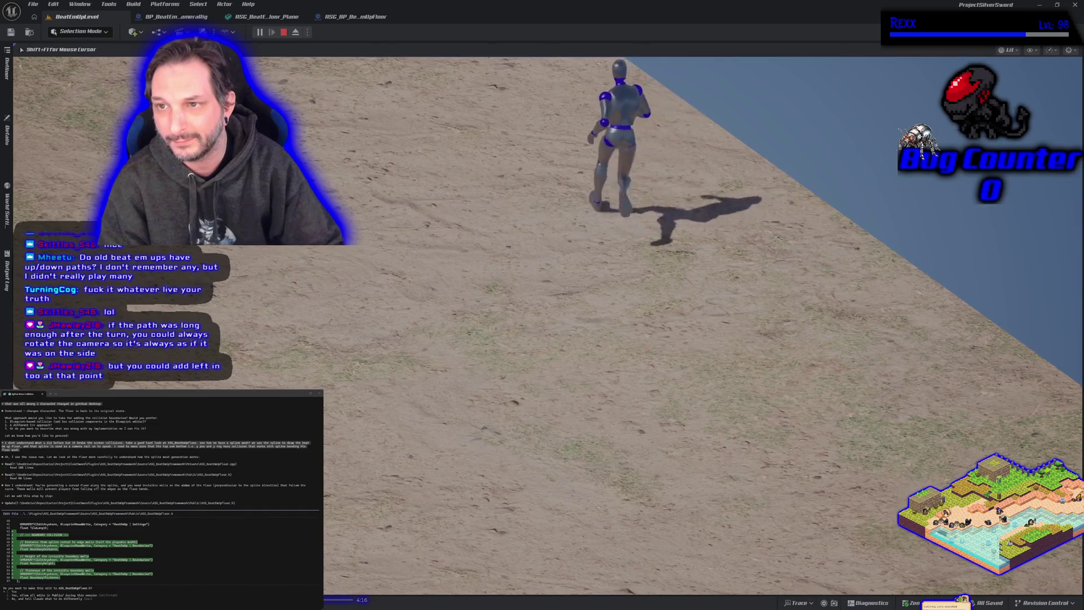
key(d)
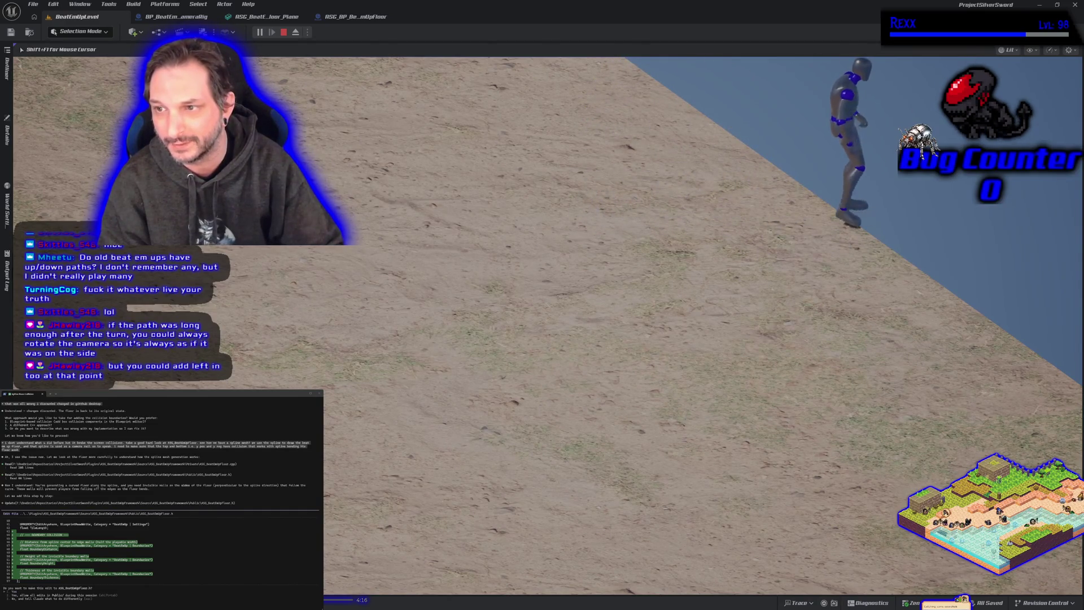
key(s)
key(d)
key(s)
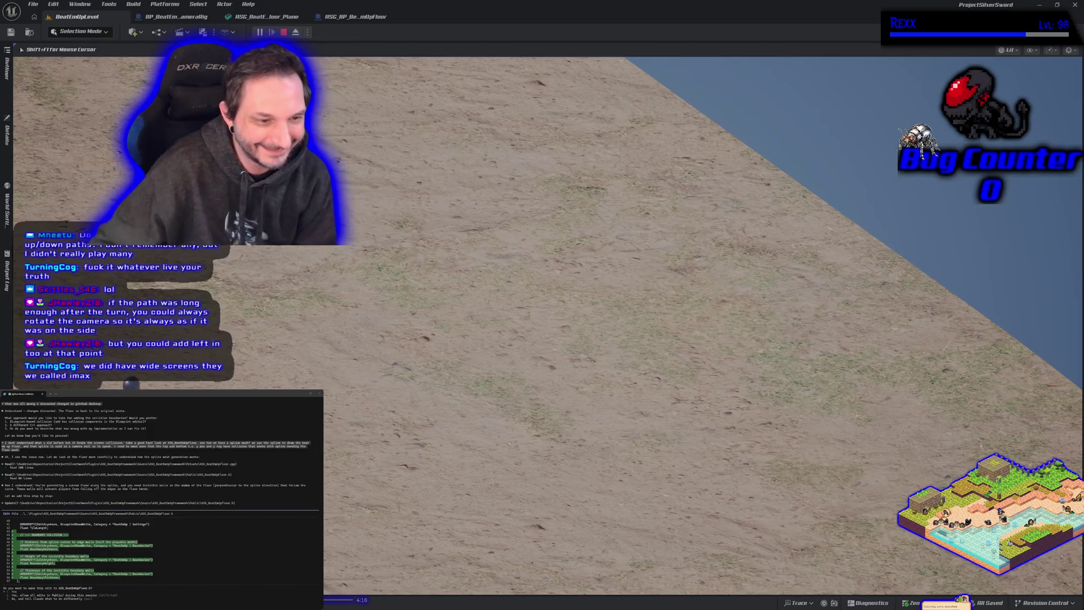
key(Escape)
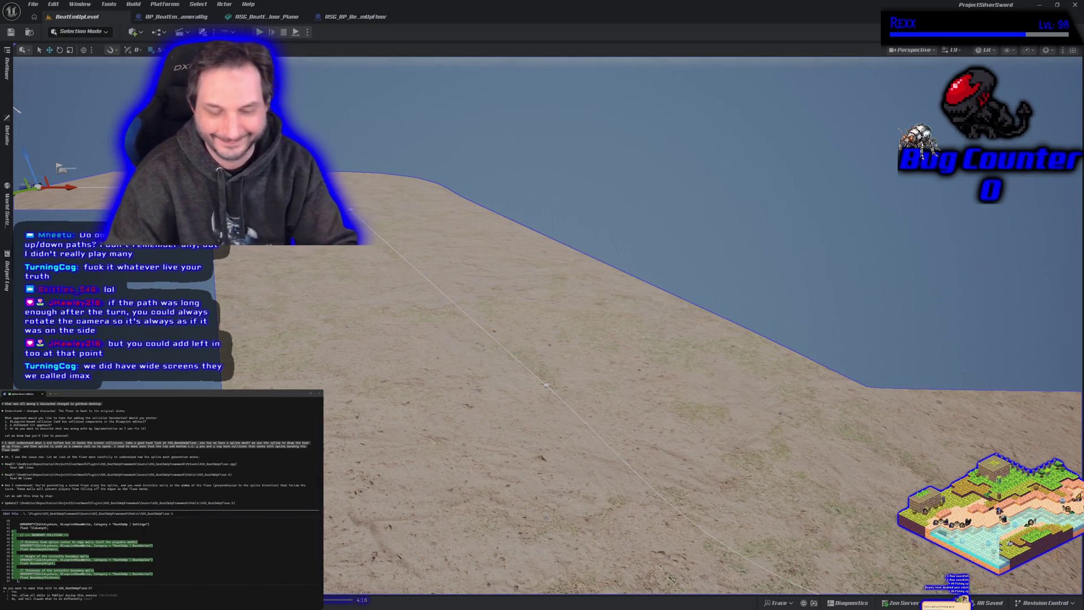
Bring up the ASG_BP_BeatEmUpFloor blueprint's Construction Script graph.
click(340, 16)
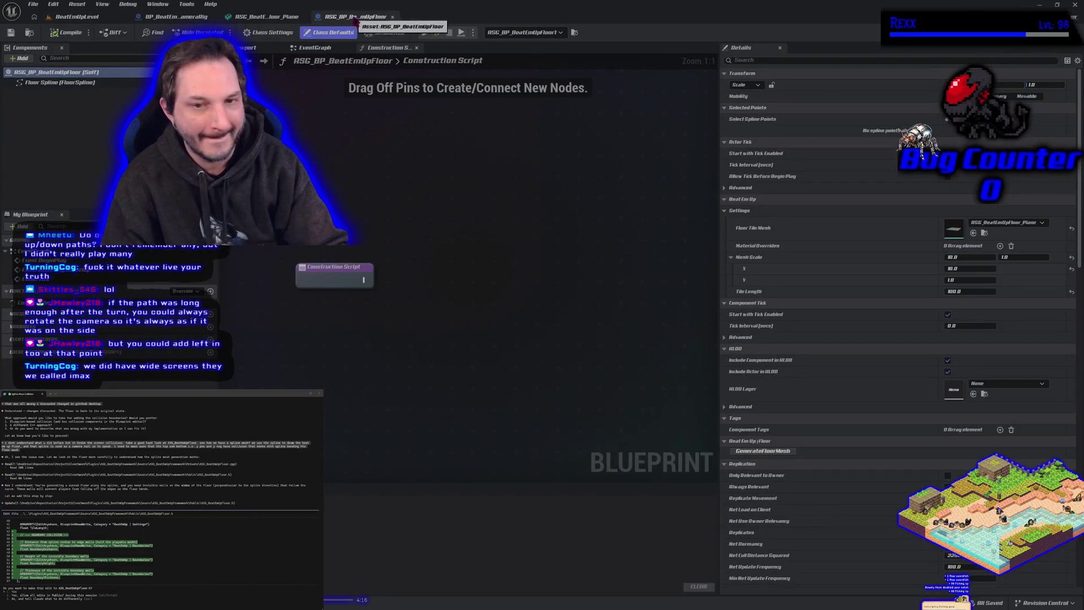
Frame the floor plane mesh to confirm its single box collision, then return to the level.
click(267, 18)
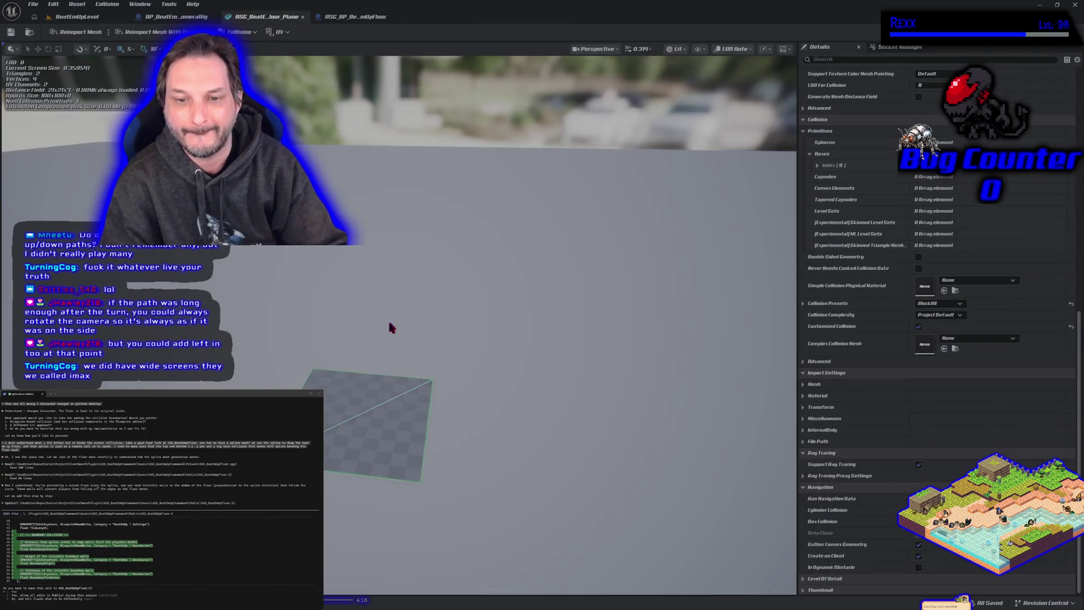
key(f)
drag(390, 318, 390, 318)
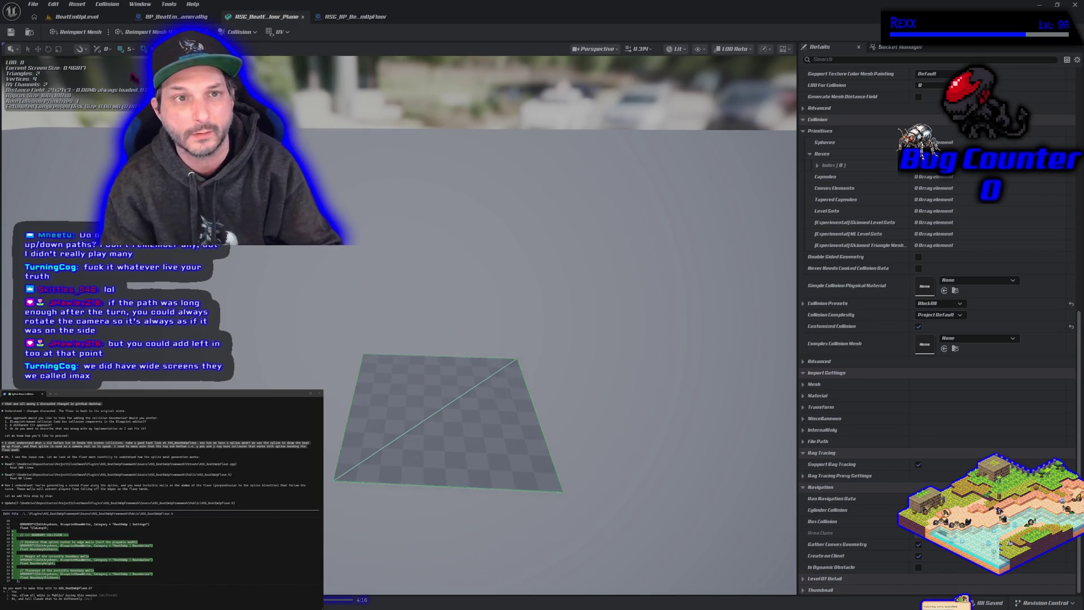
click(74, 17)
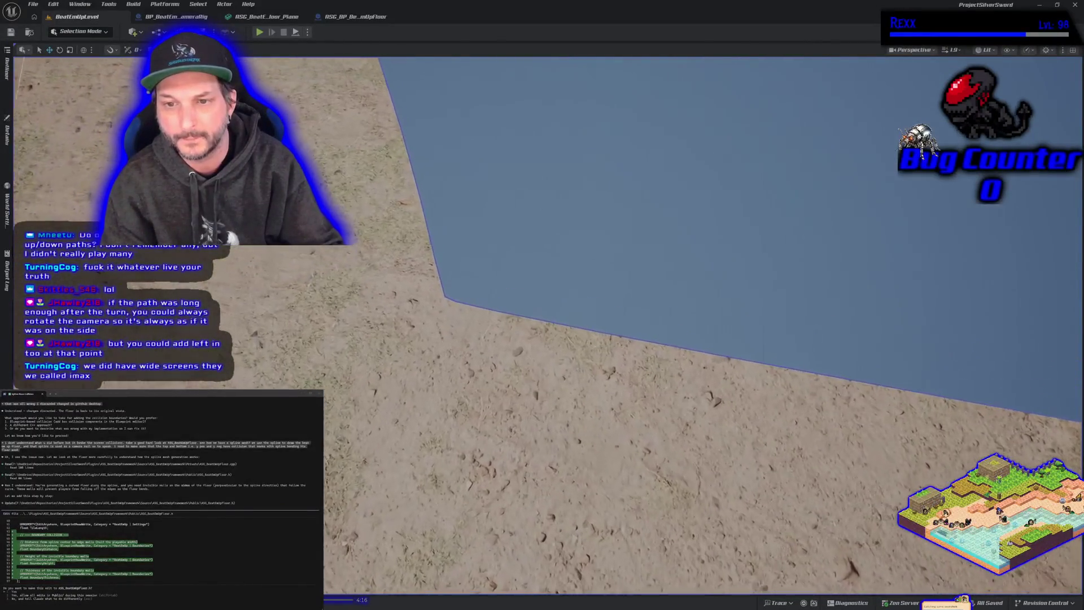
Scroll the viewport to review the whole spline floor path.
scroll(948, 323, down, 5)
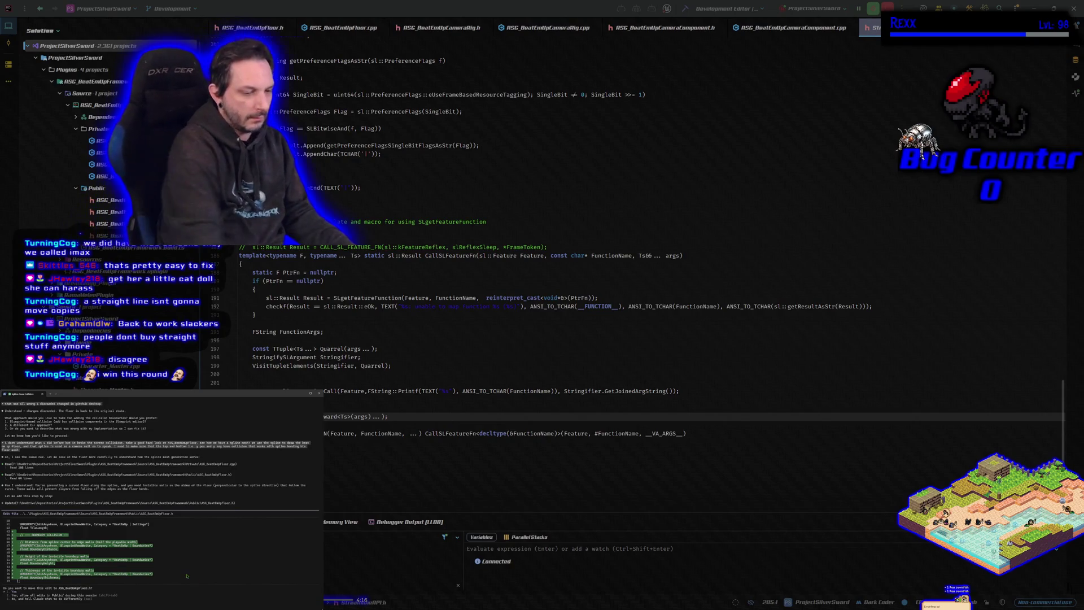
Accept Claude's boundary edits to ASG_BeatEmUpFloor.h and .cpp, and check the changed files in GitHub Desktop.
key(Return)
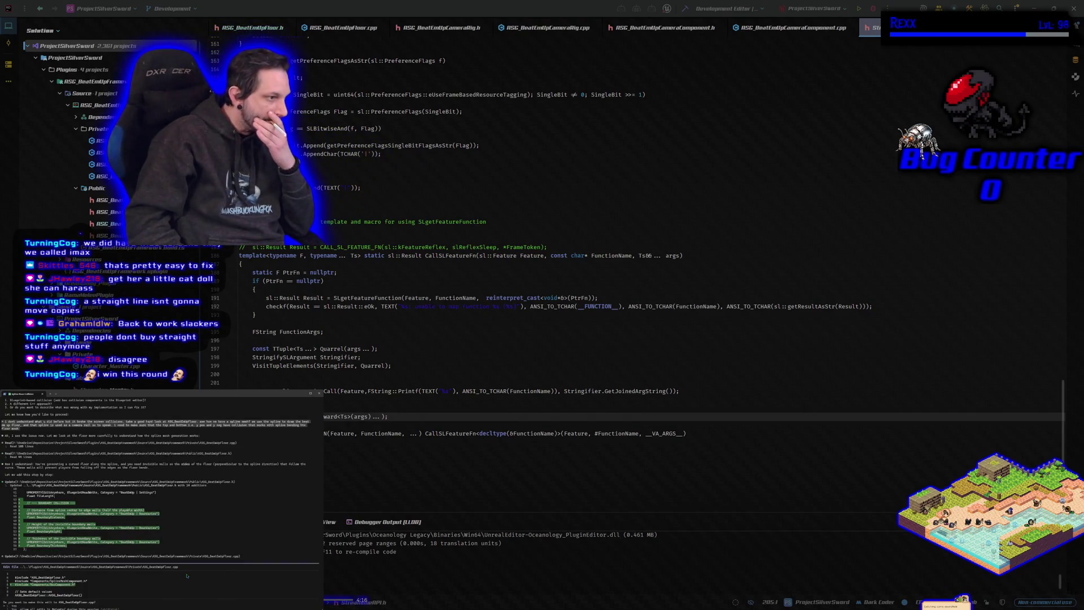
key(Return)
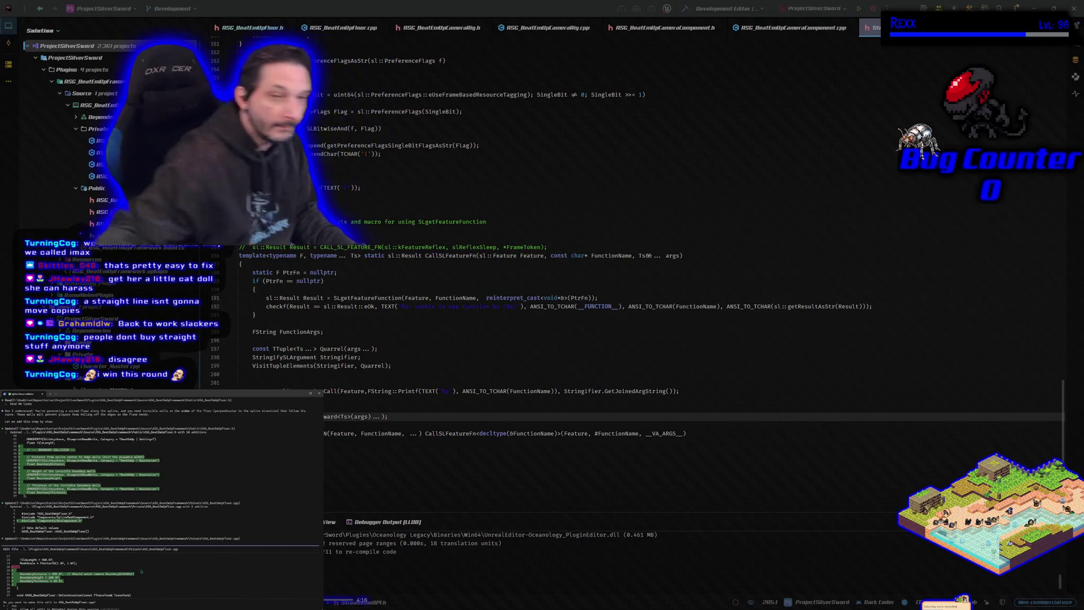
key(alt+Tab)
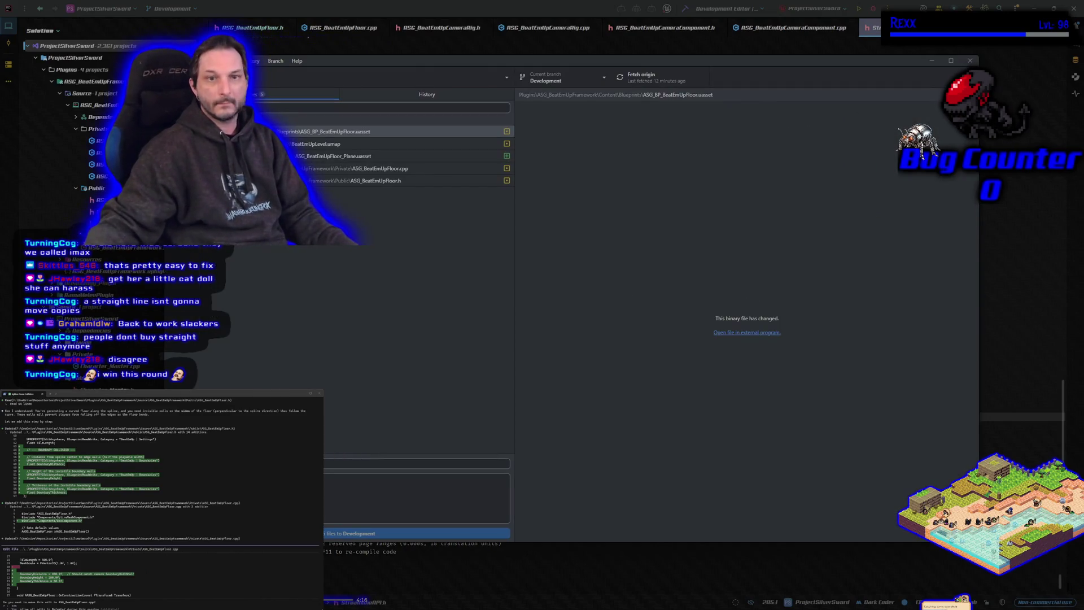
click(932, 61)
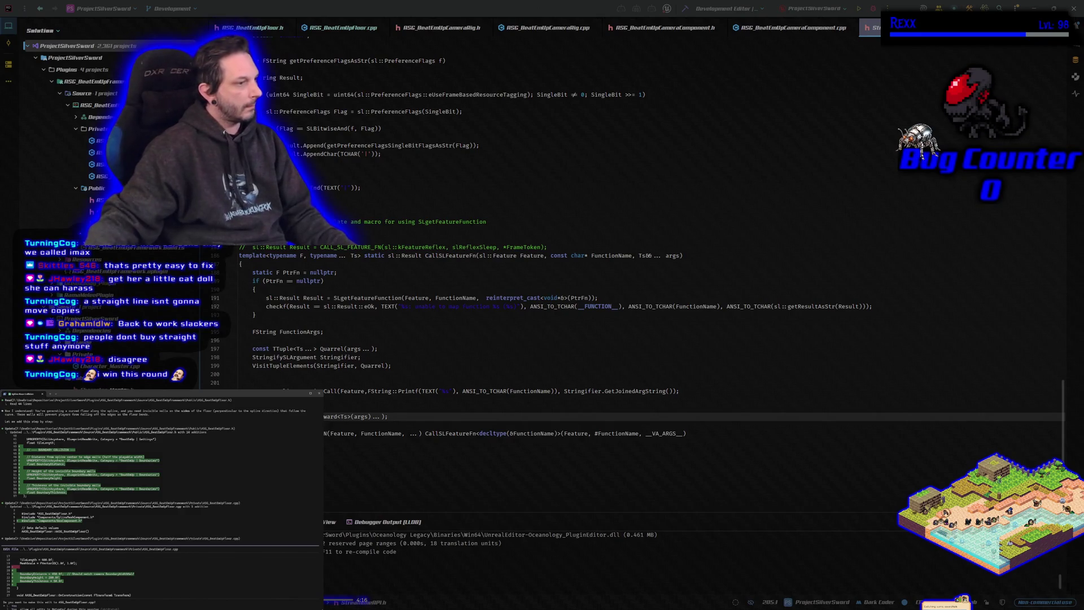
Accept both Claude Code edits to ASG_BeatEmUpFloor.cpp, starting with the boundary value initialization.
key(Return)
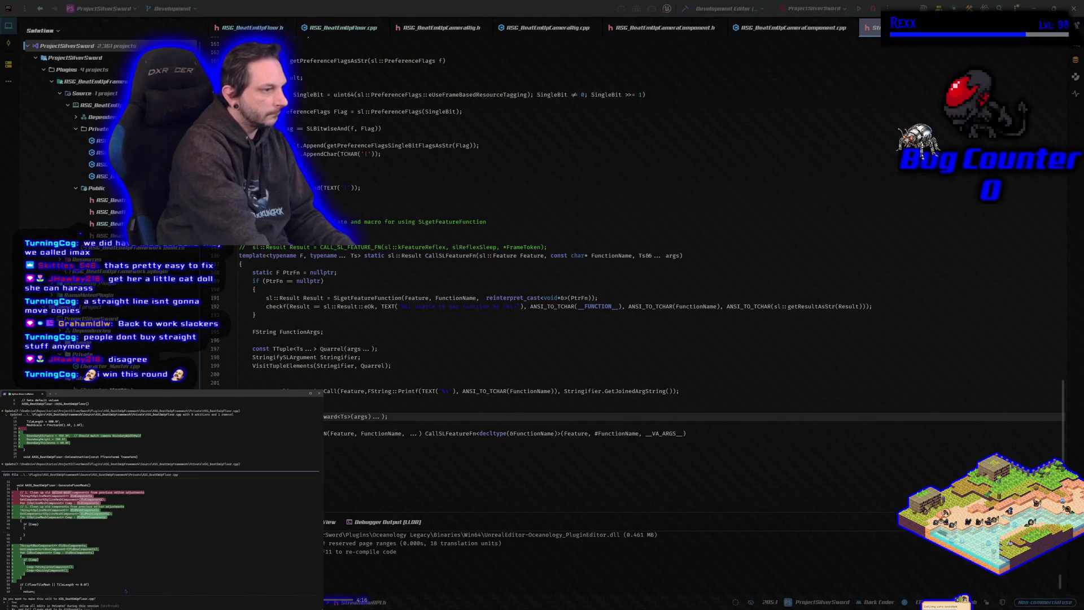
key(Return)
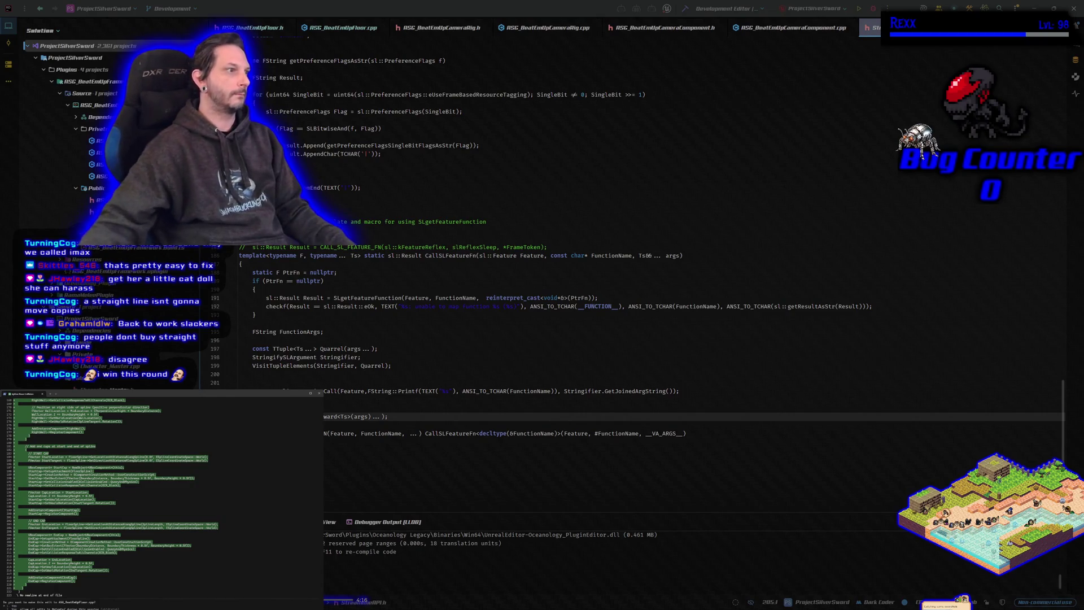
scroll(202, 563, up, 10)
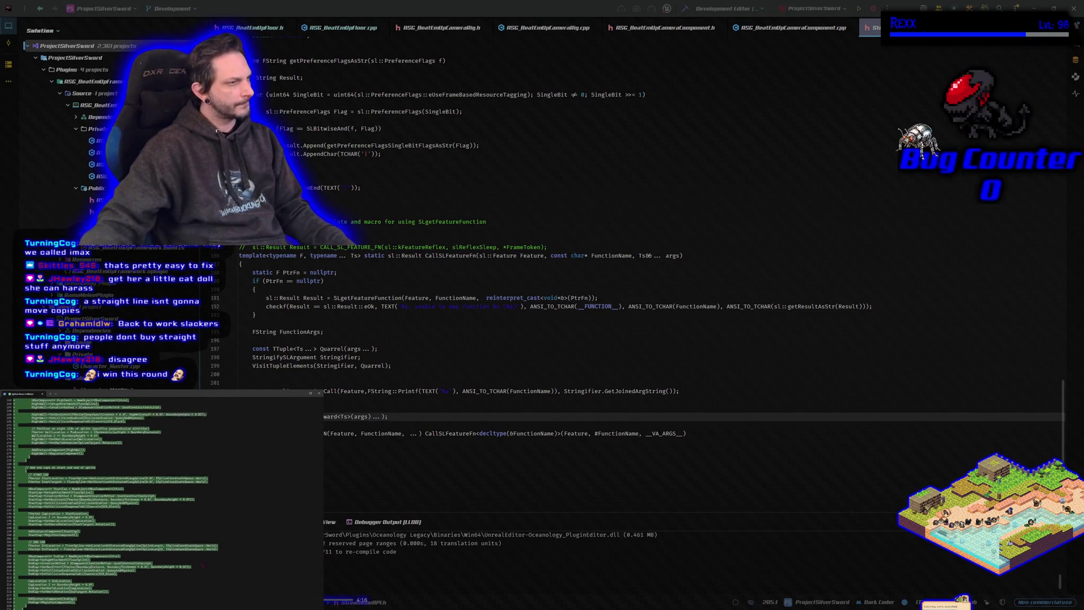
scroll(202, 564, up, 5)
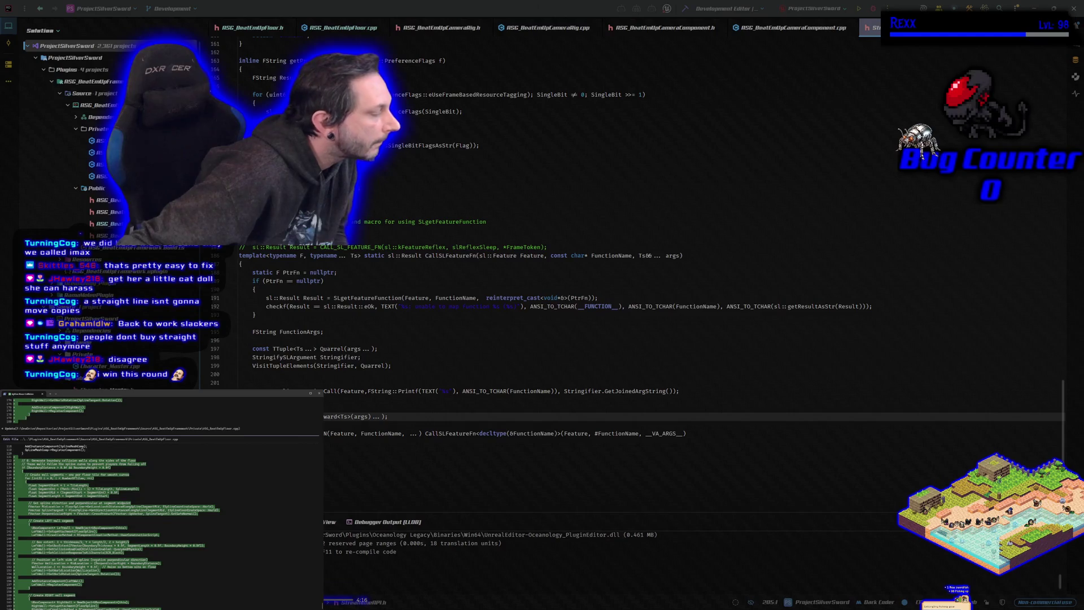
scroll(240, 513, down, 2)
scroll(240, 513, down, 1)
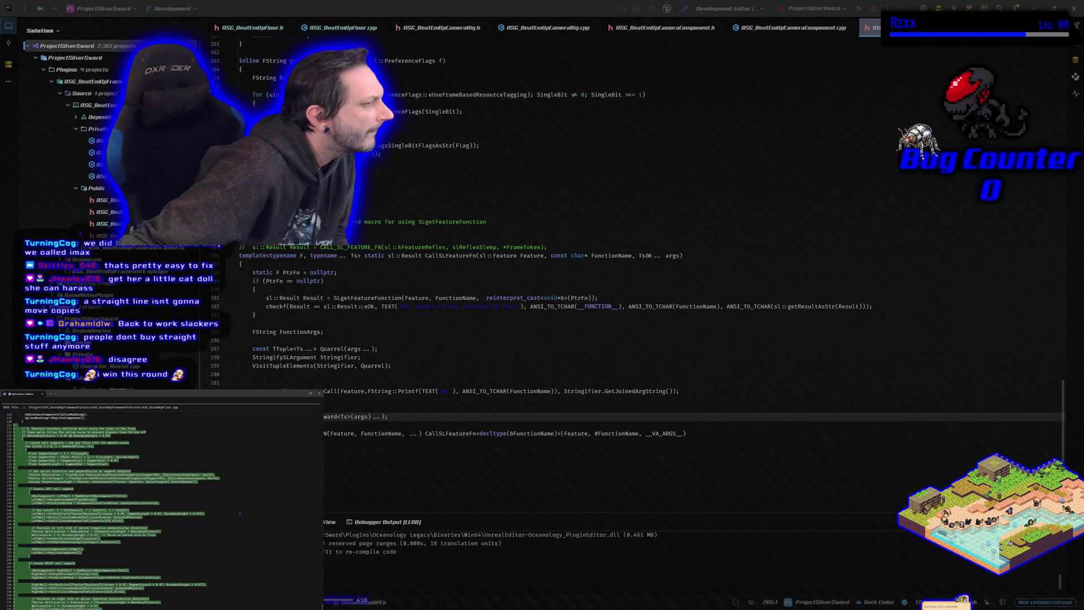
scroll(239, 513, down, 1)
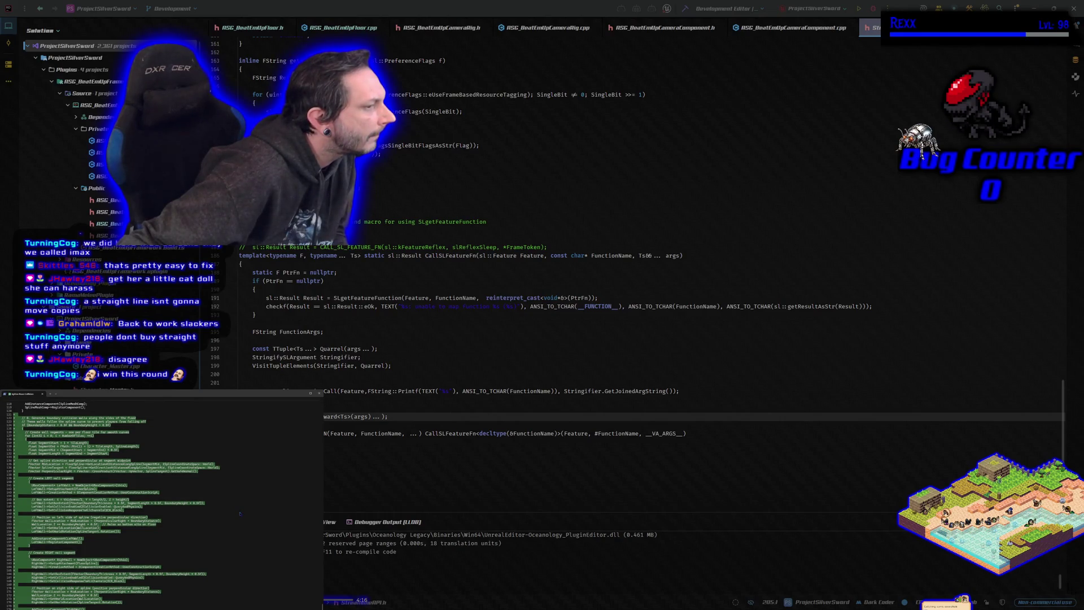
scroll(239, 514, down, 6)
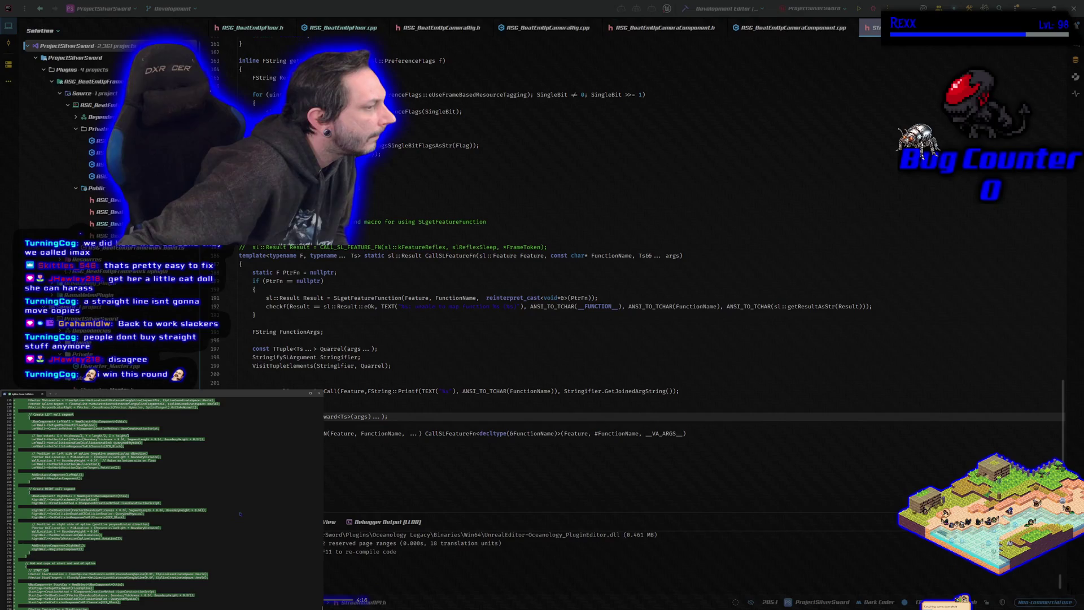
scroll(240, 514, down, 7)
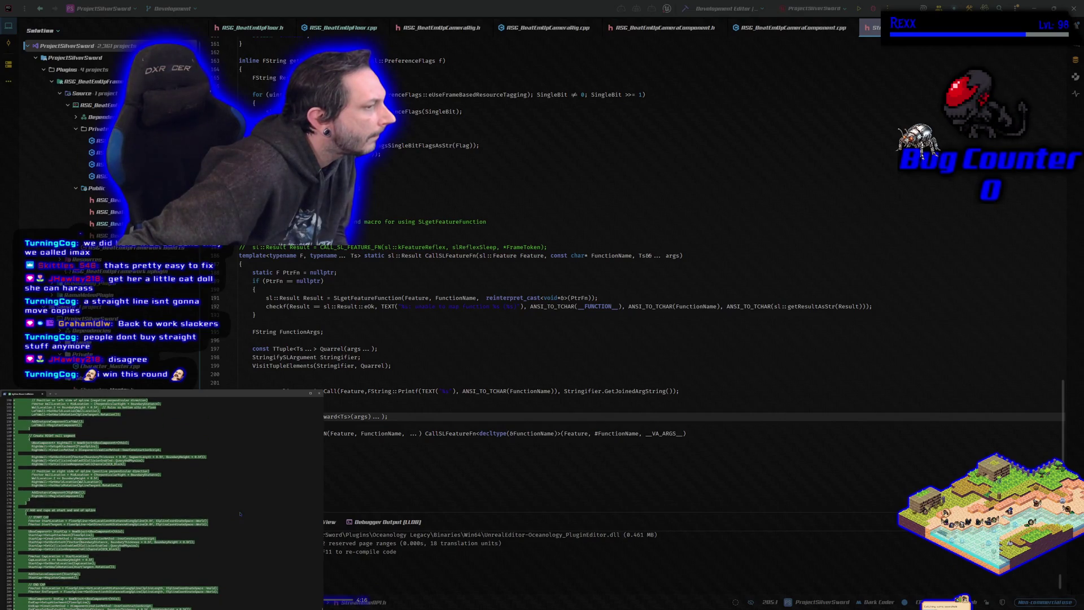
scroll(240, 514, down, 2)
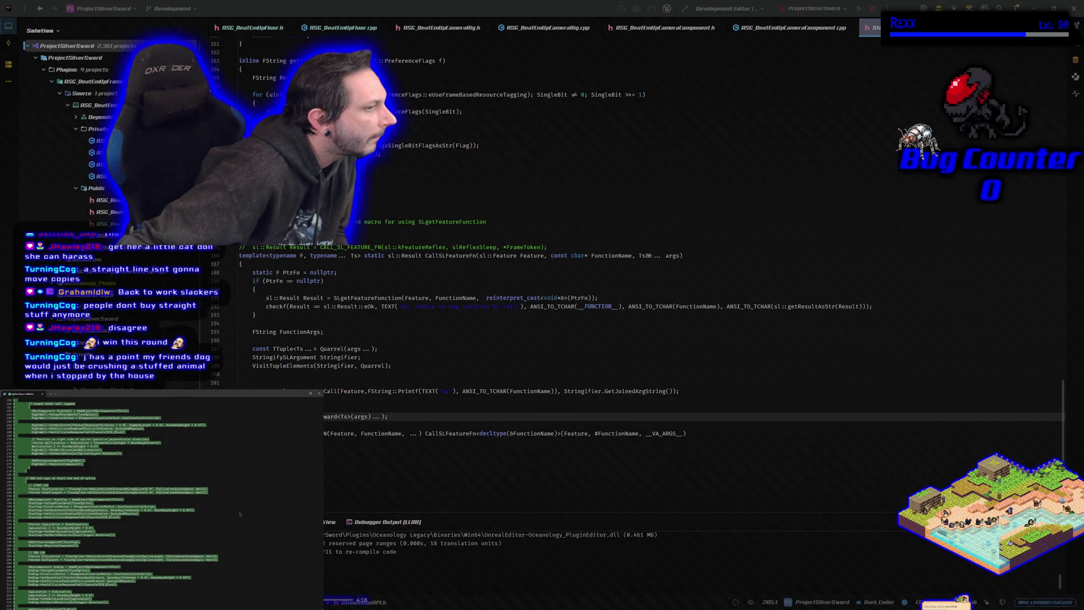
scroll(240, 514, down, 3)
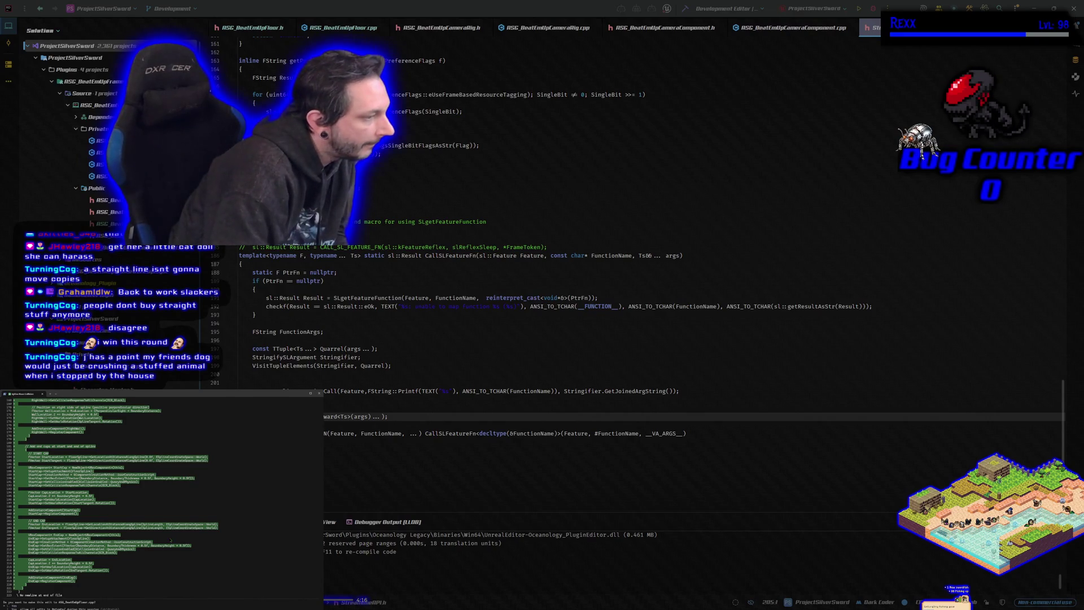
key(Return)
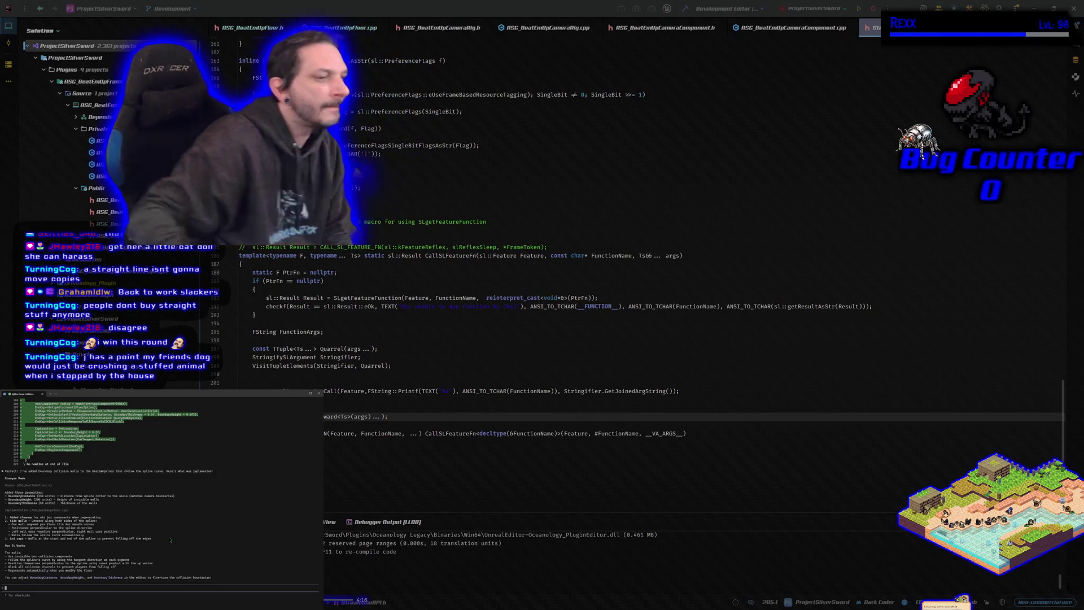
Build the project in Rider with the new wall code and close the StreamlineAPI.h tab.
click(685, 9)
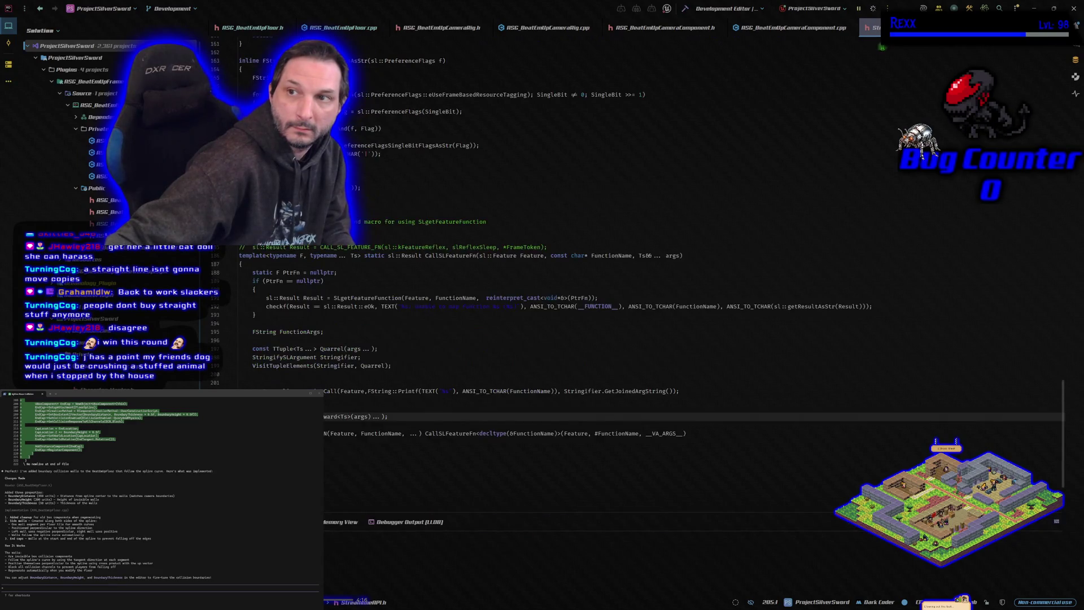
key(ctrl+F4)
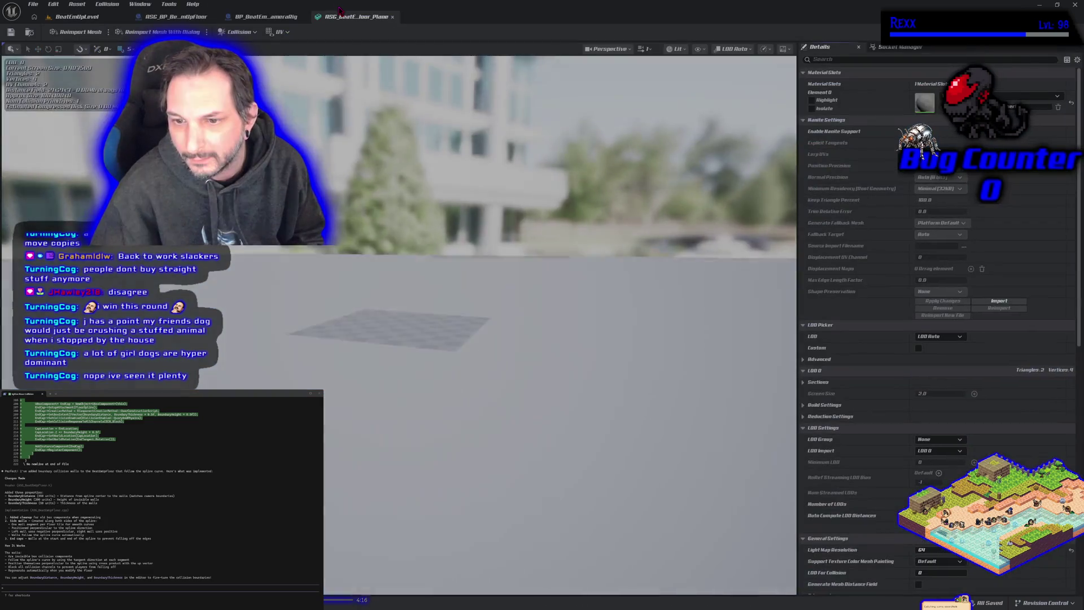
Leave the plane mesh editor and go back to the BeatEmUpLevel viewport.
click(75, 19)
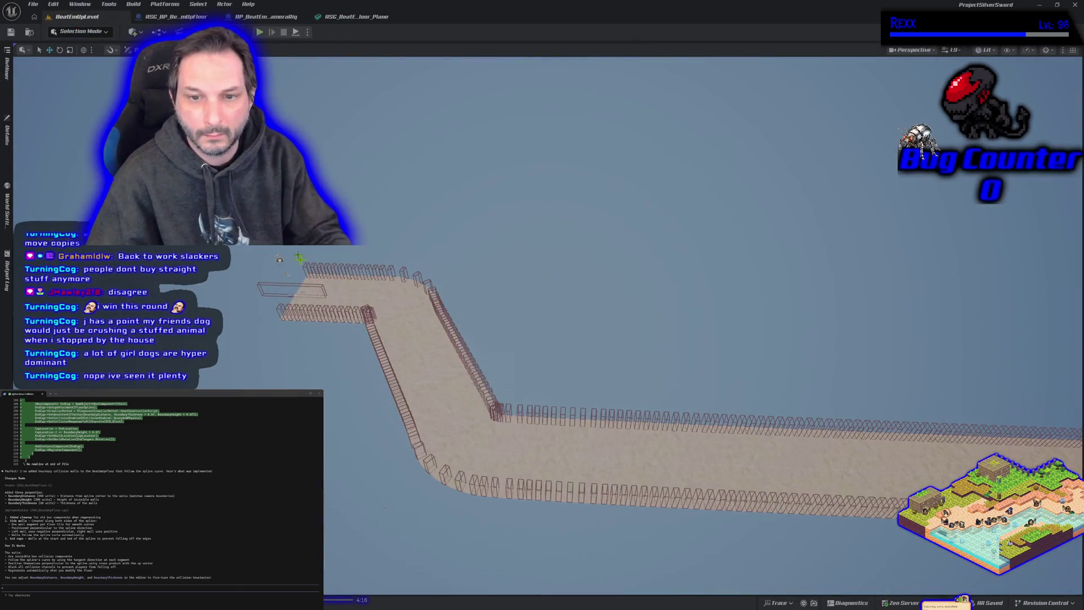
scroll(243, 294, up, 5)
scroll(564, 339, up, 10)
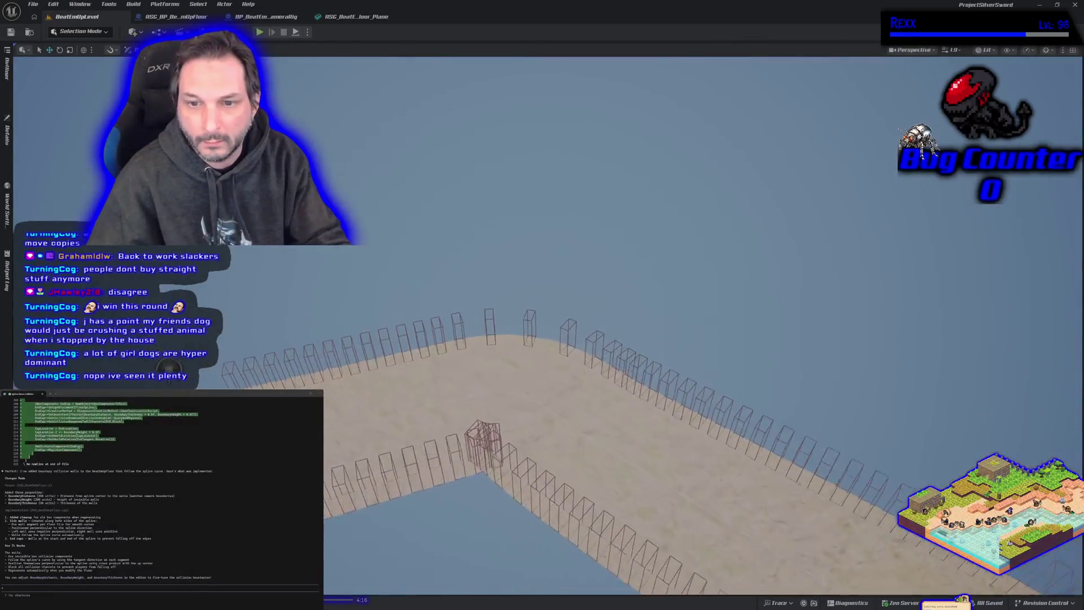
scroll(564, 339, down, 10)
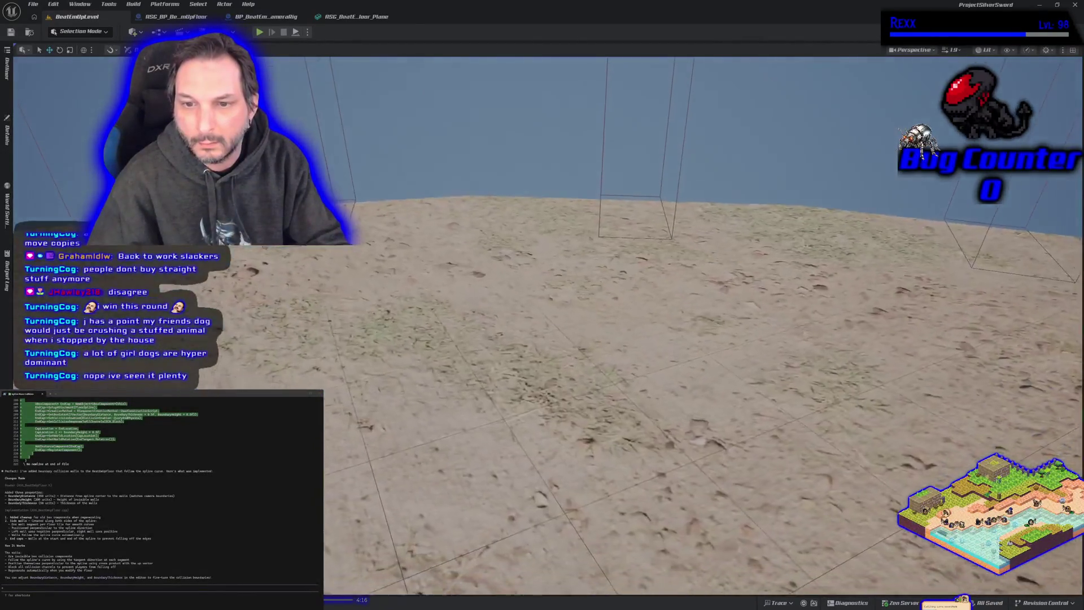
mouse_move(565, 339)
mouse_down()
mouse_move(355, 288)
mouse_move(310, 268)
mouse_move(301, 251)
mouse_up()
scroll(542, 316, up, 5)
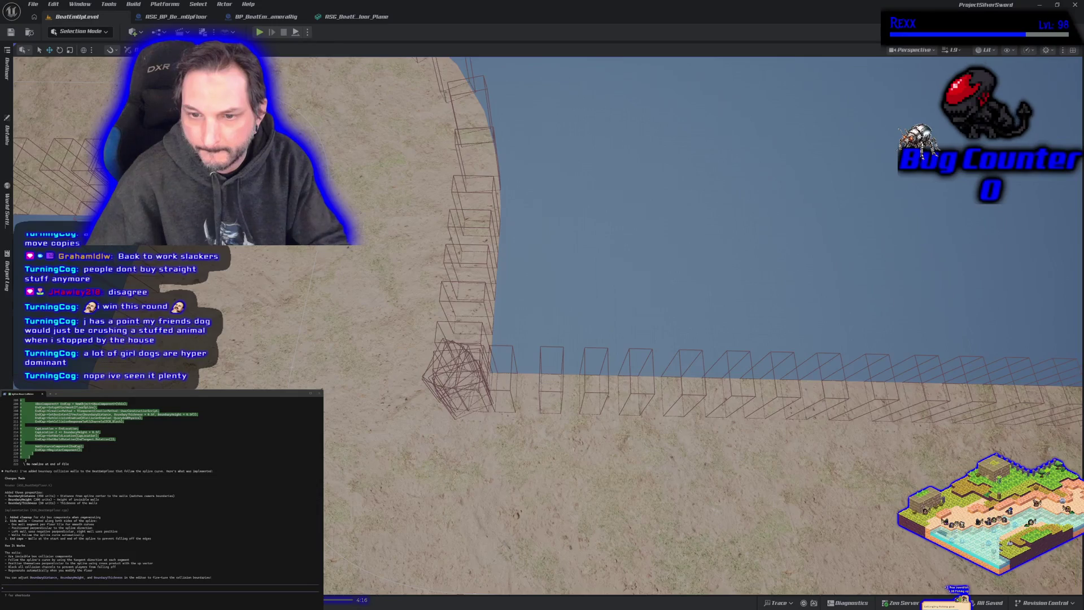
scroll(542, 316, down, 10)
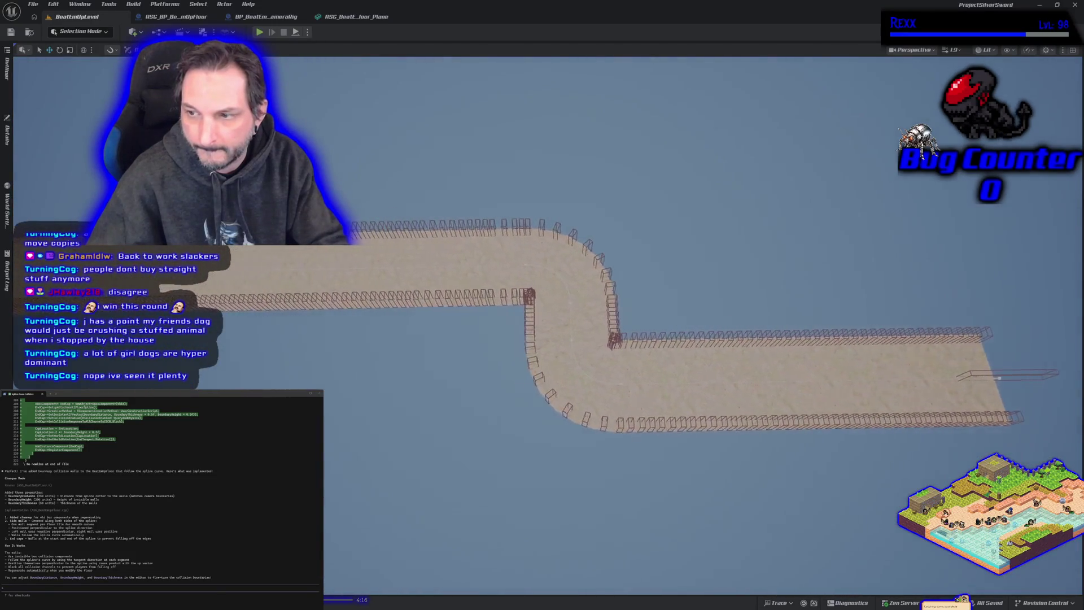
scroll(542, 339, up, 5)
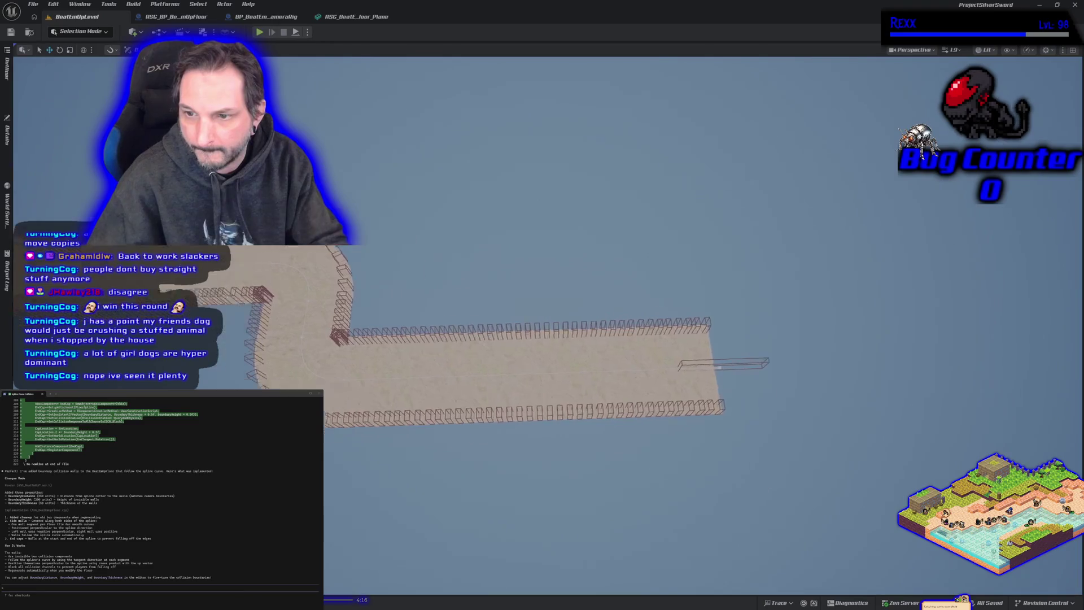
scroll(542, 316, down, 5)
scroll(542, 316, up, 5)
drag(319, 289, 277, 291)
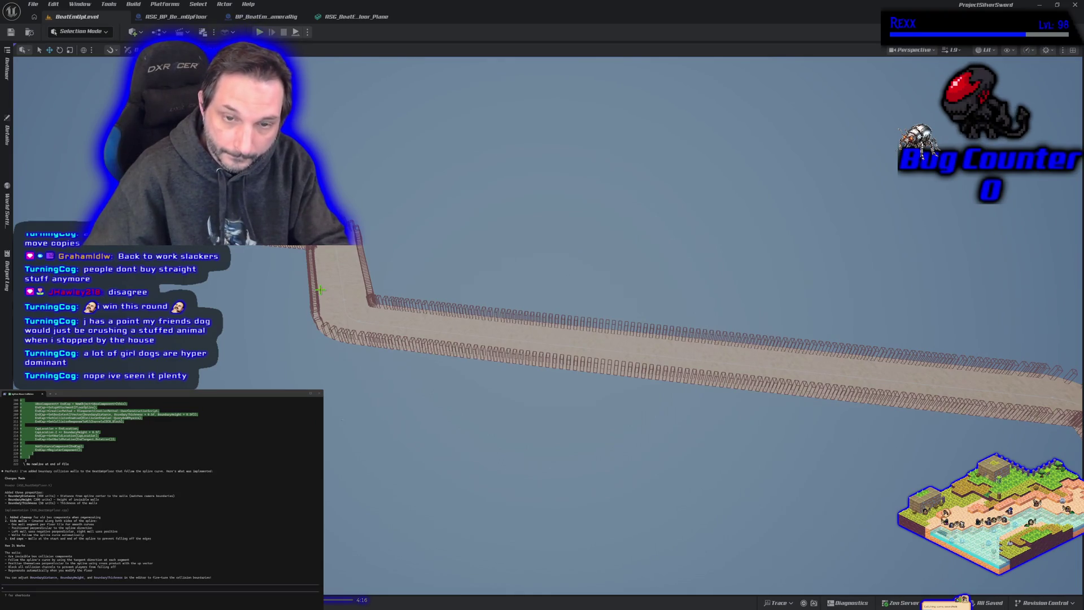
drag(320, 290, 309, 330)
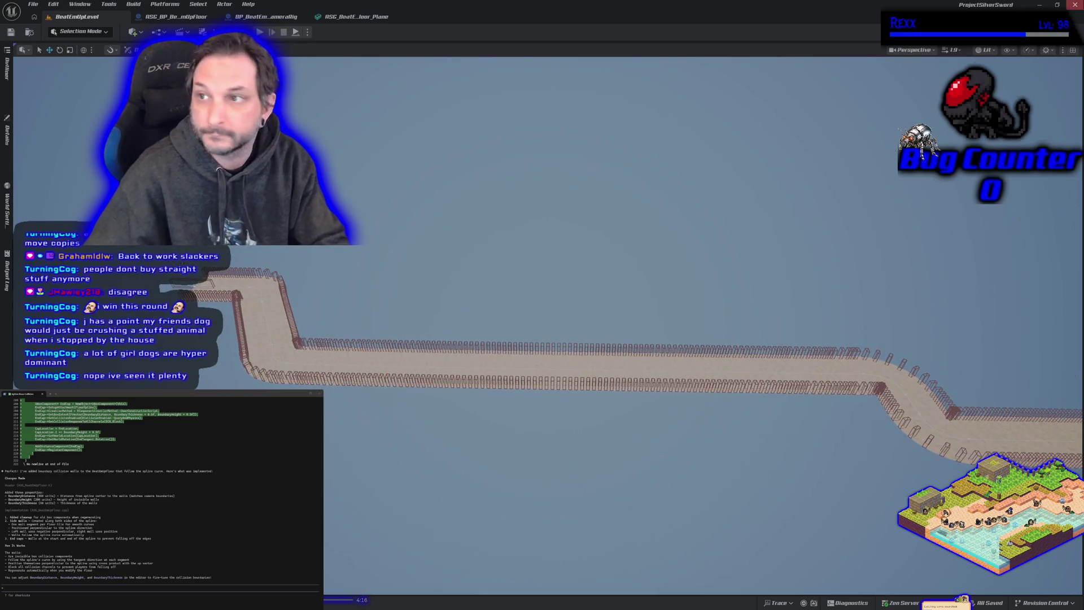
click(1074, 4)
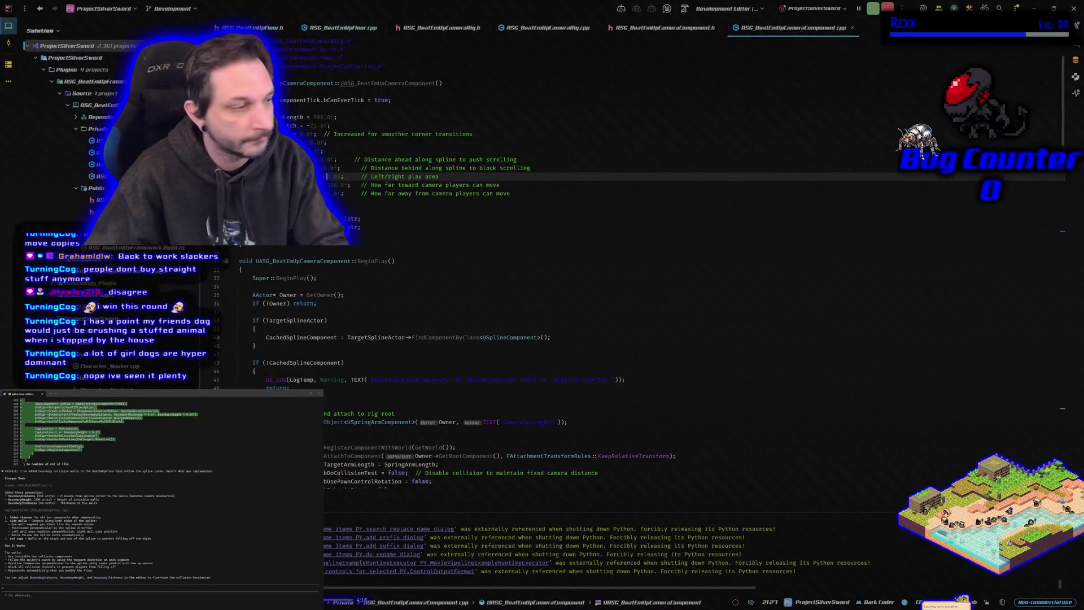
Ask Claude Code to rotate the collision boxes 90 degrees, close the gaps before spline turns, and move them to the floor edges.
click(114, 591)
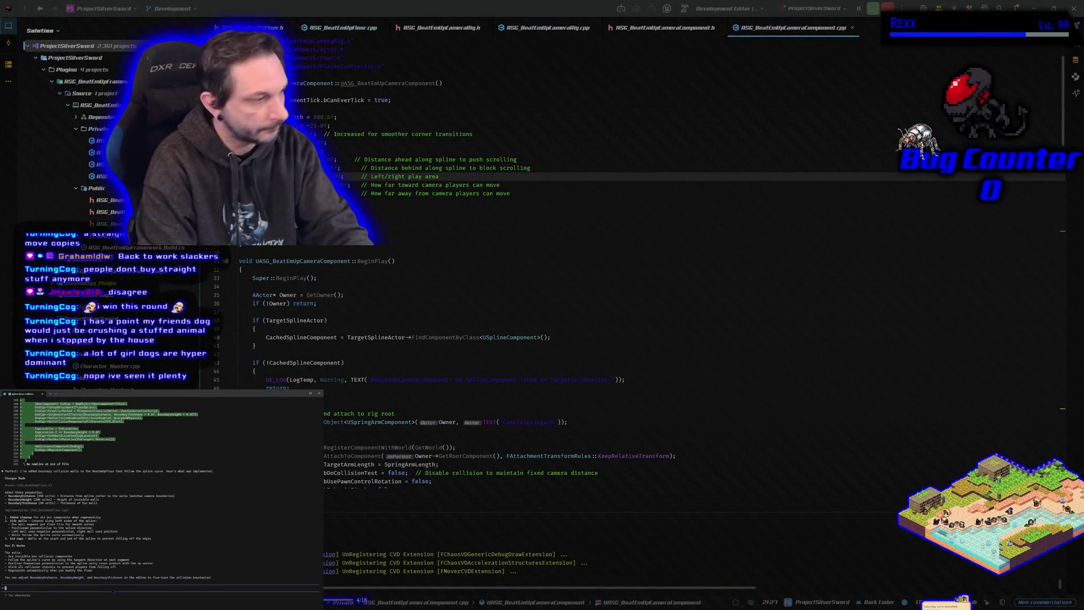
text(cll of those nee)
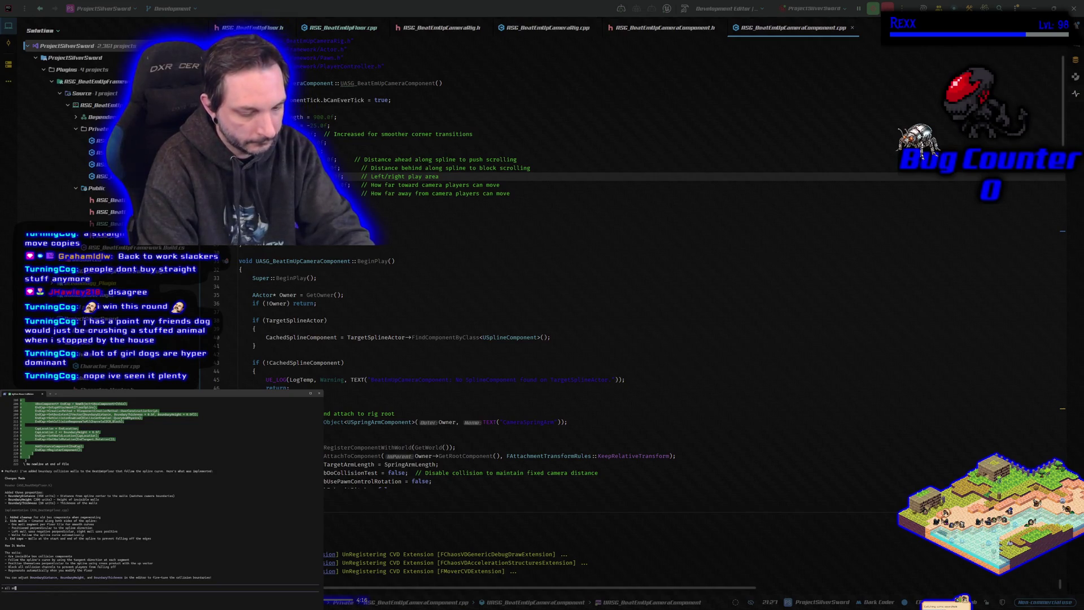
key(BackSpace)
text(l of these w)
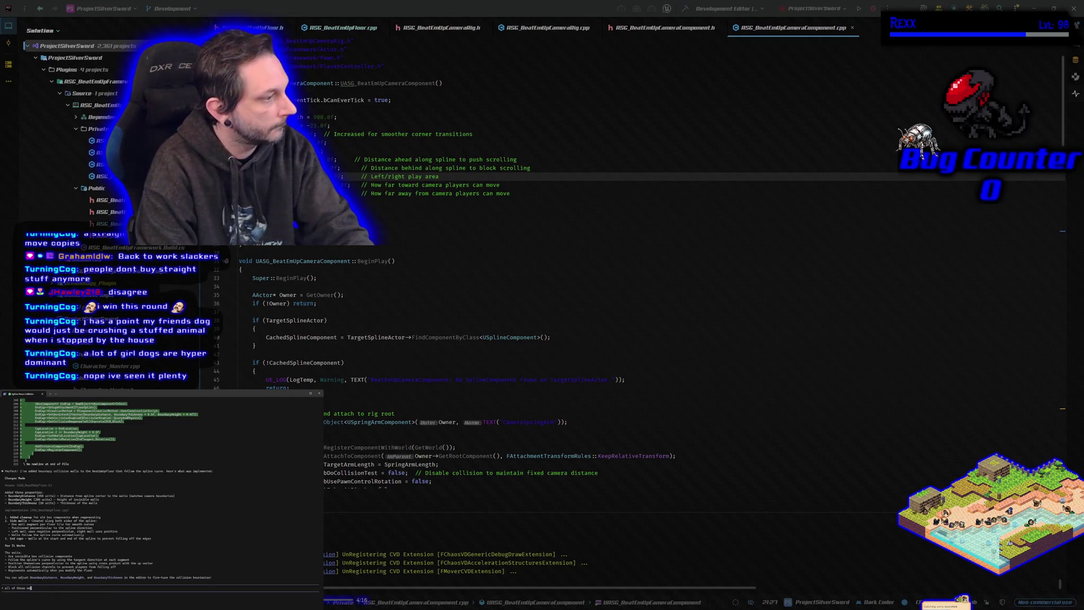
key(BackSpace)
key(BackSpace)
key(BackSpace)
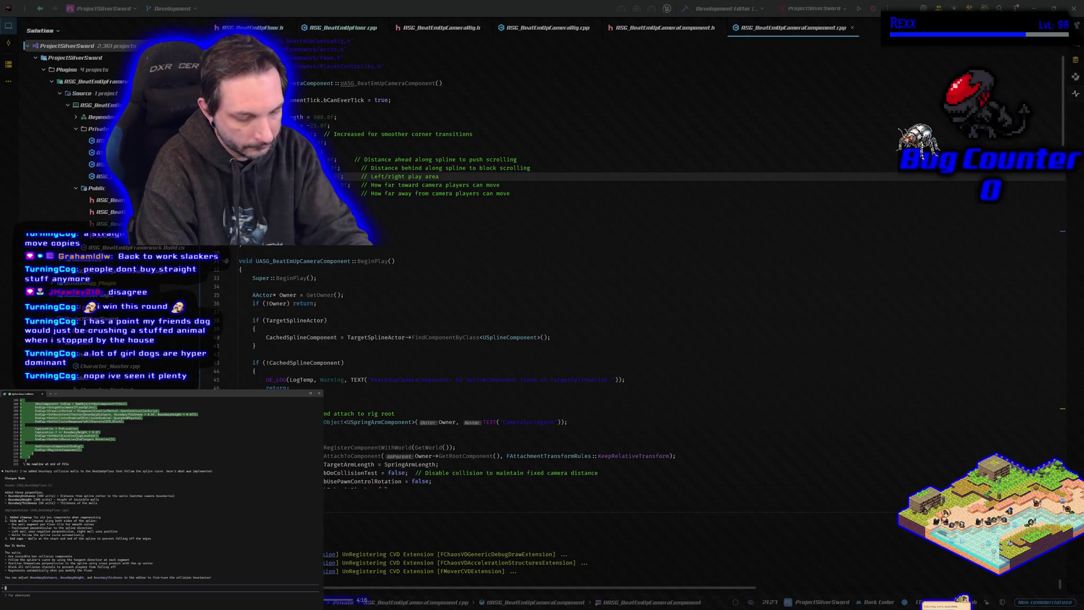
text(all of the coll)
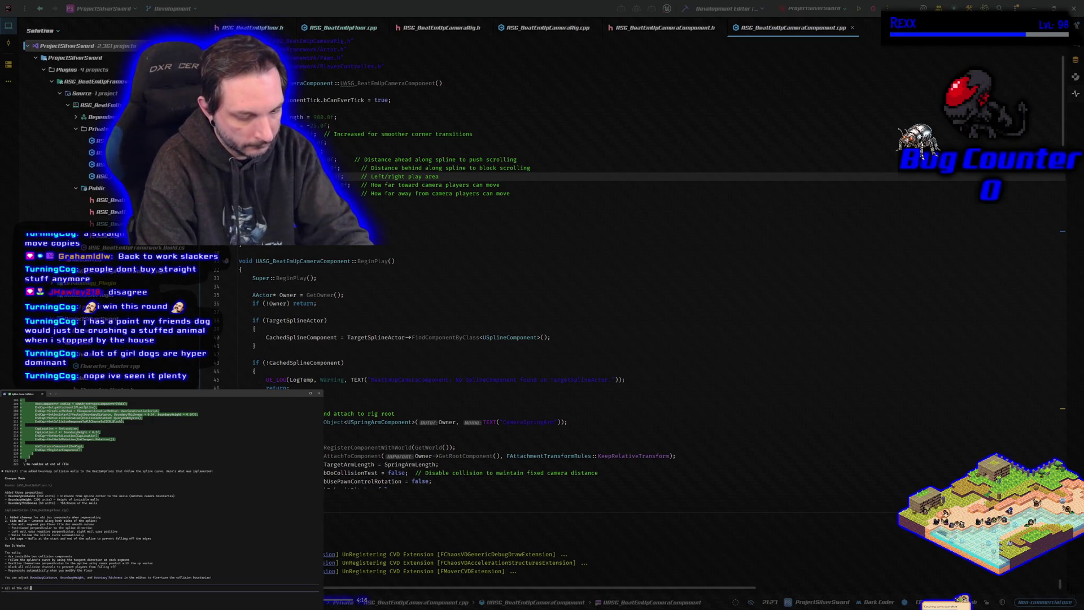
text(ision boxes )
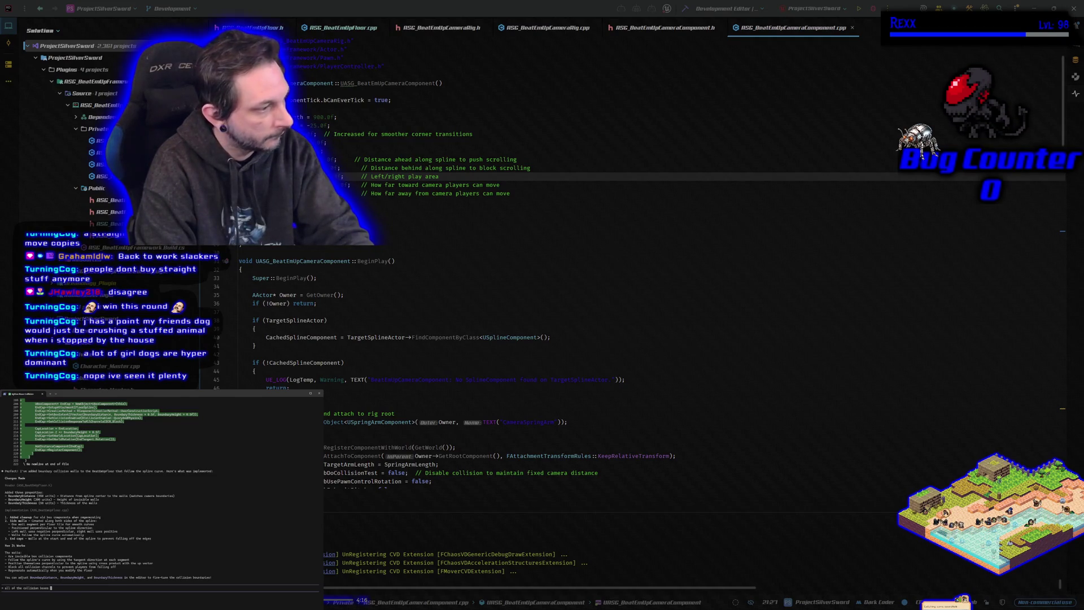
text(are eed to be rot)
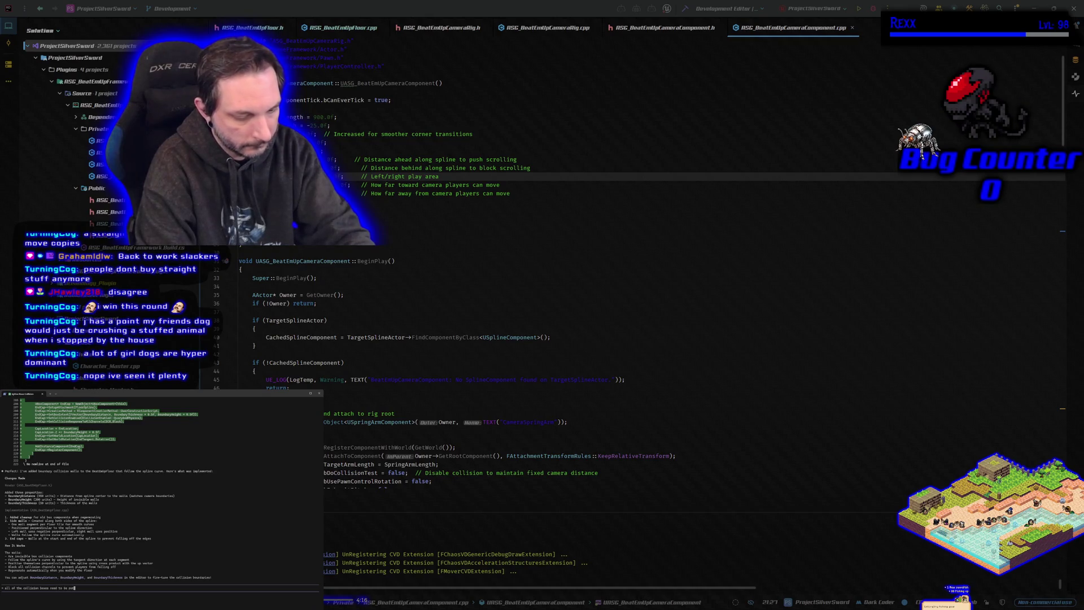
text(ated 90 degre)
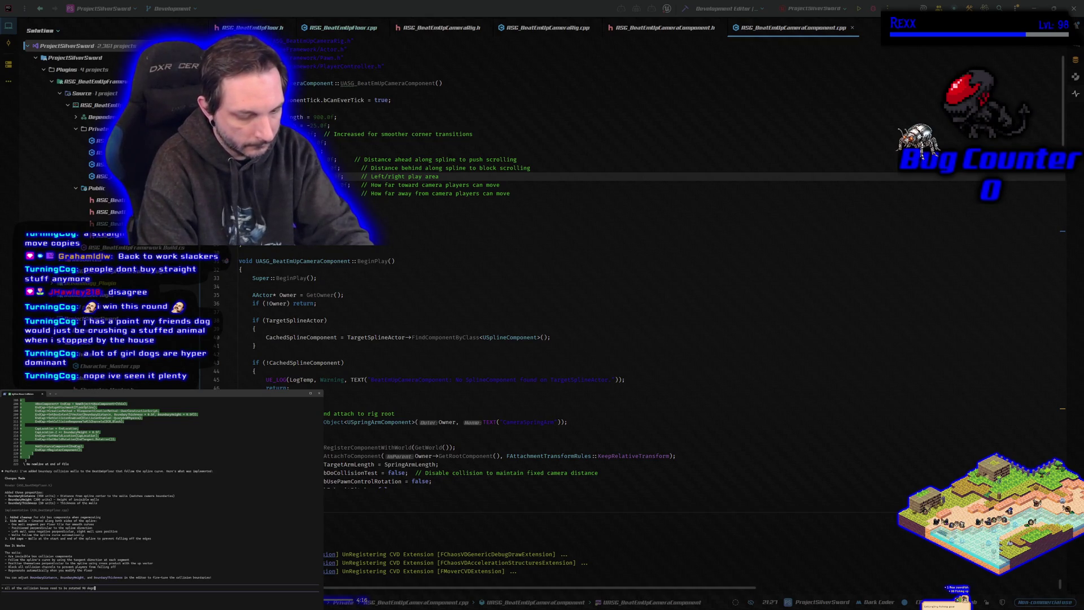
text(es)
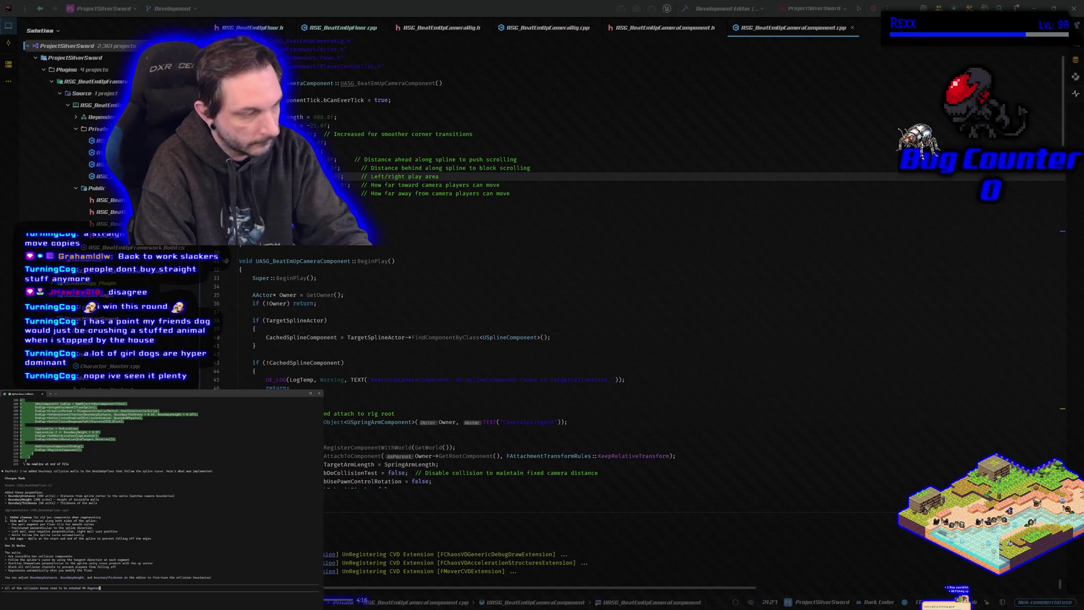
text(, the start and end poi)
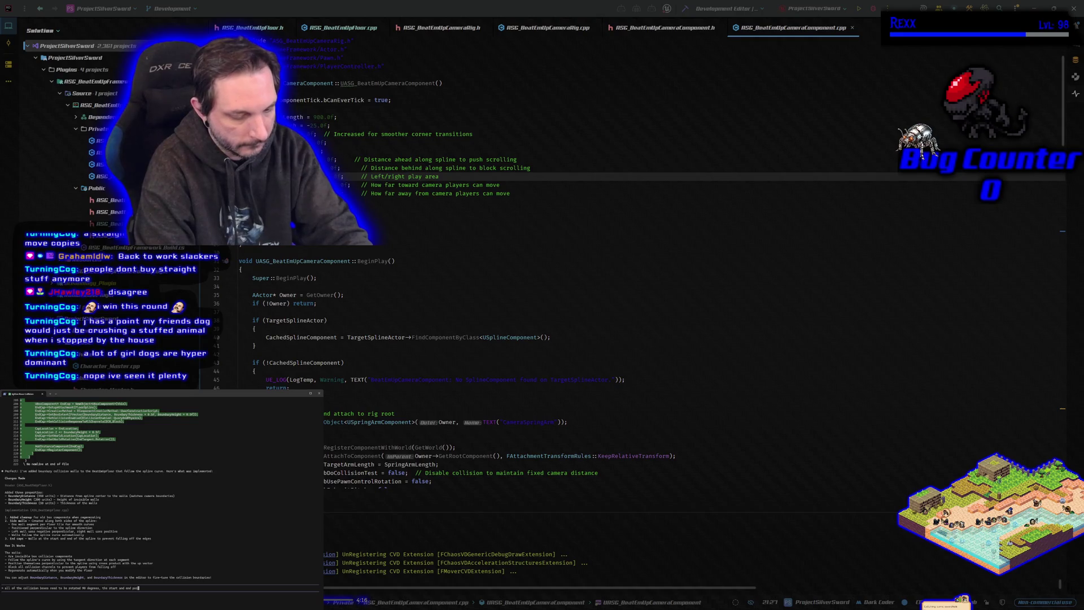
text(nts arent go)
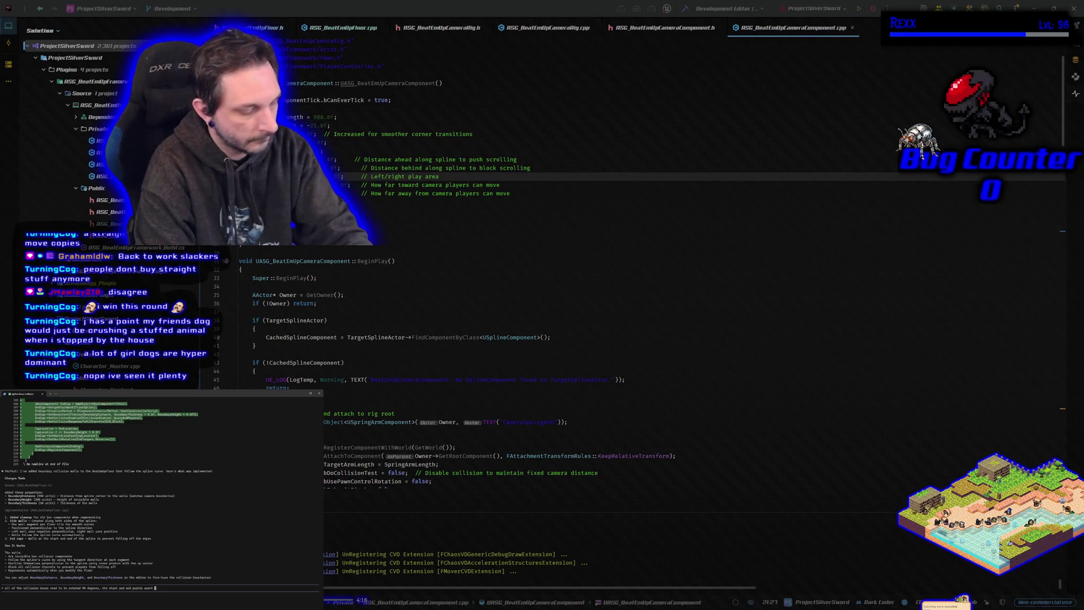
text(ing to wo)
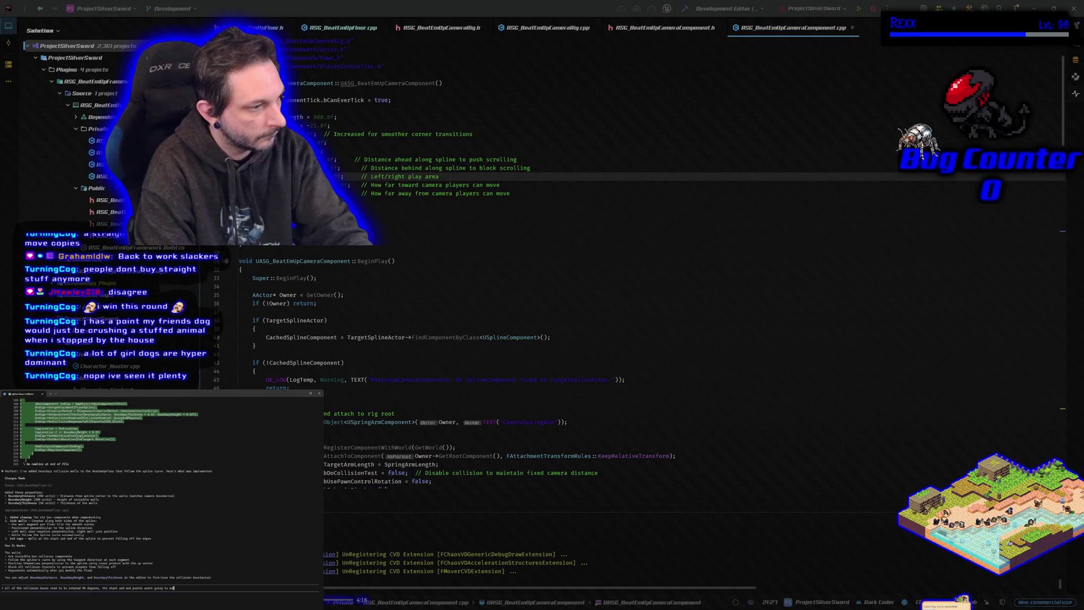
text(rk sideways like that. )
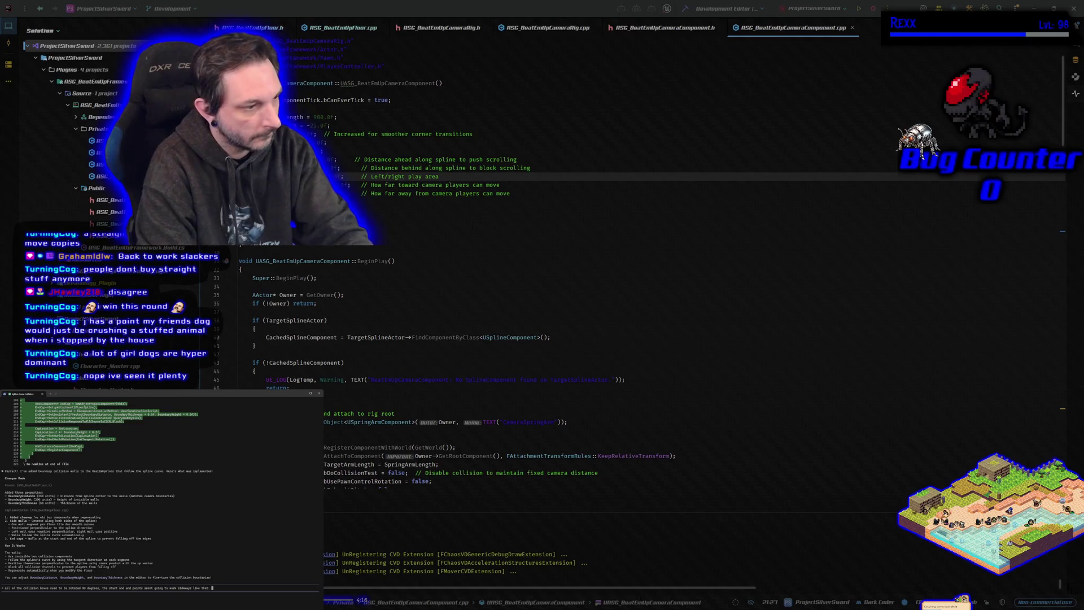
text(and there is huge )
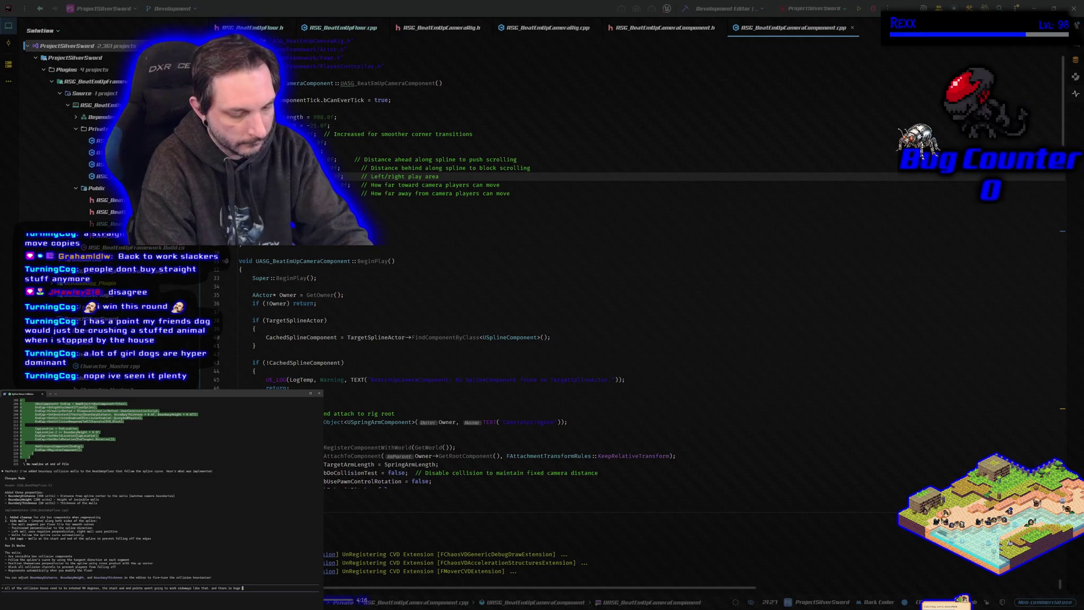
text(gaps)
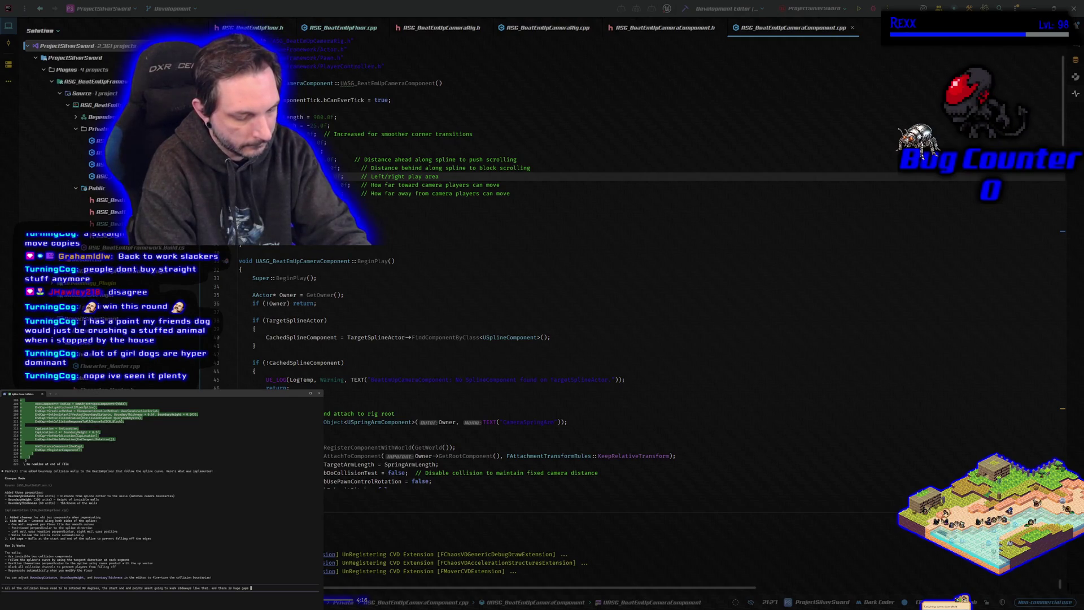
text(before the turns in the spline.)
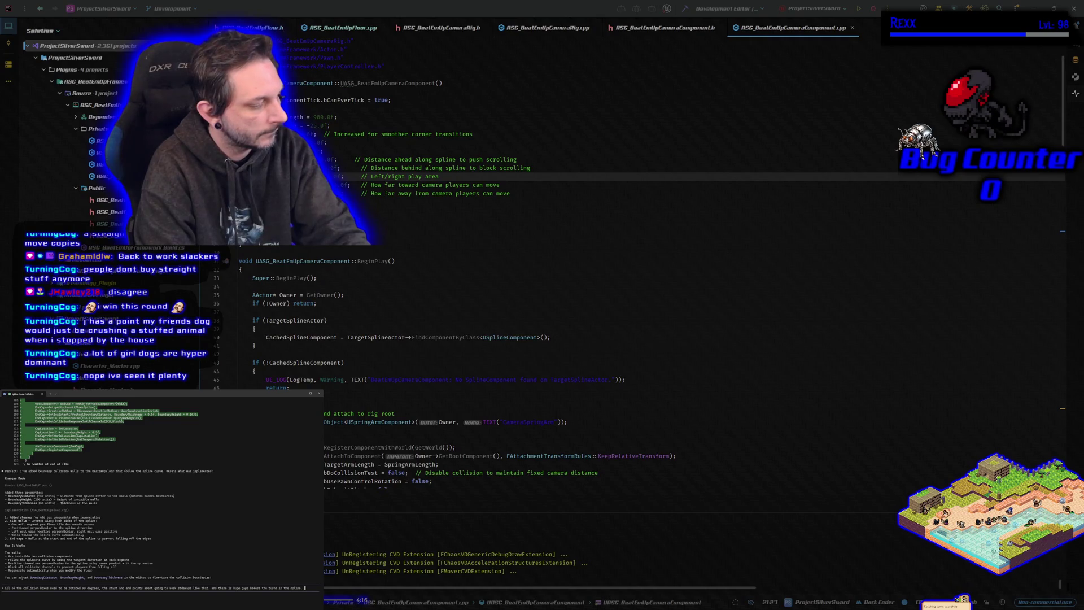
text(also,)
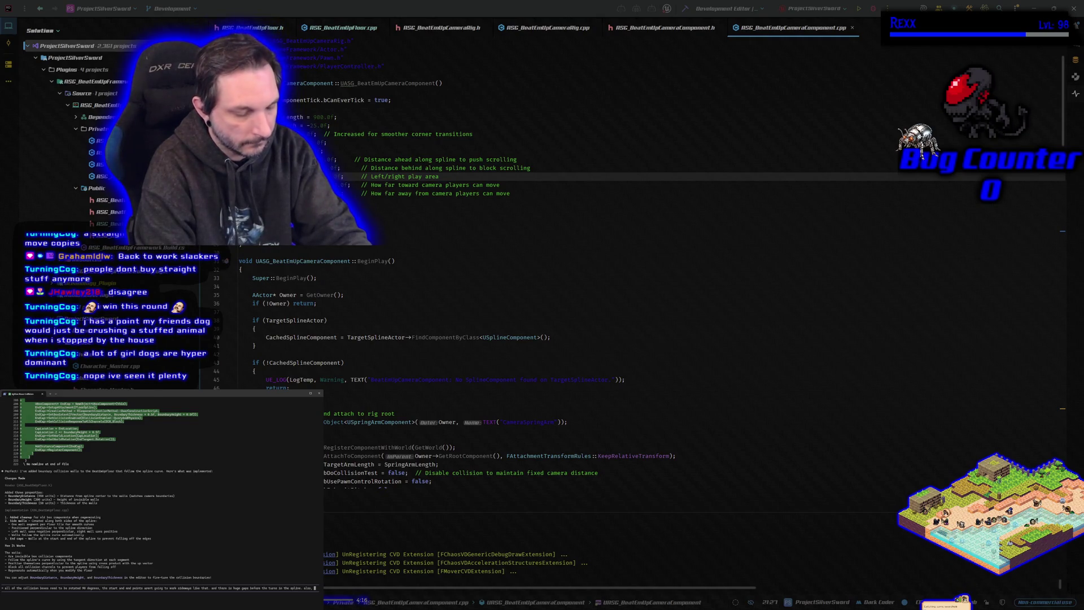
text(itke to move the)
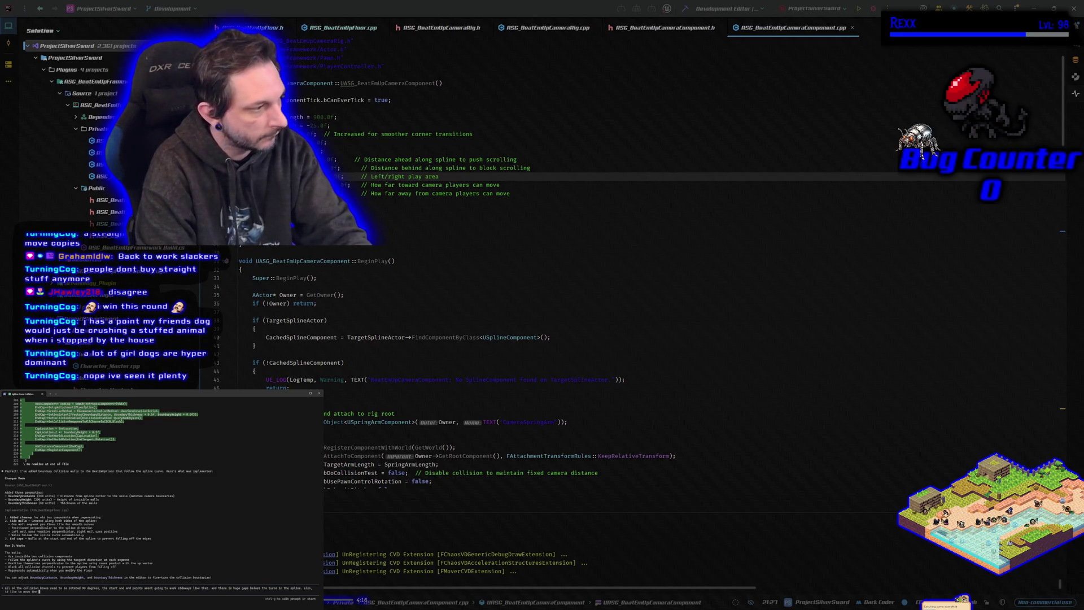
text( ision out )
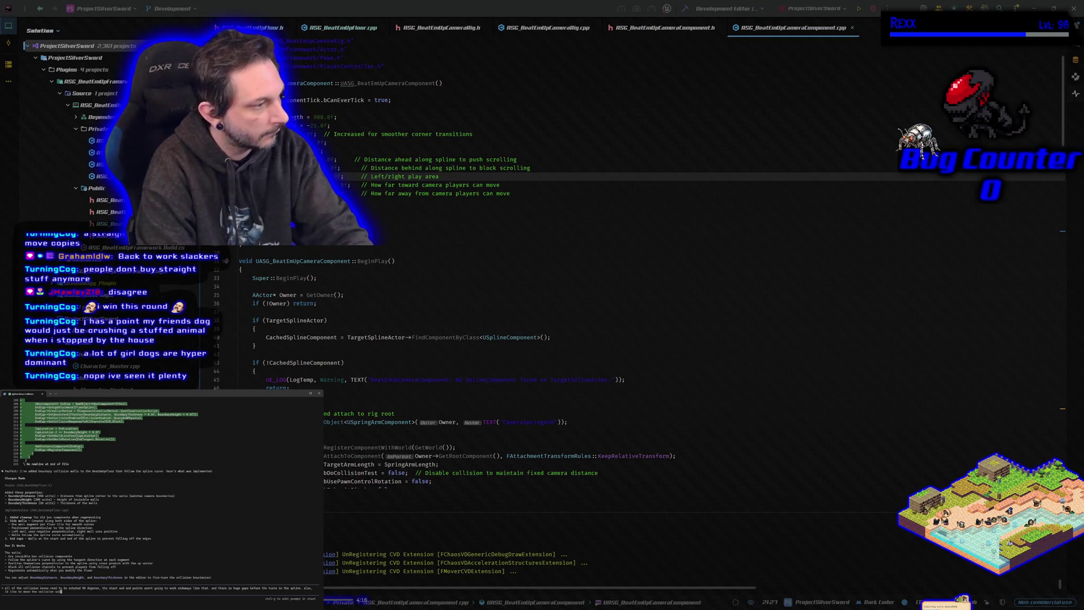
text(to the wa)
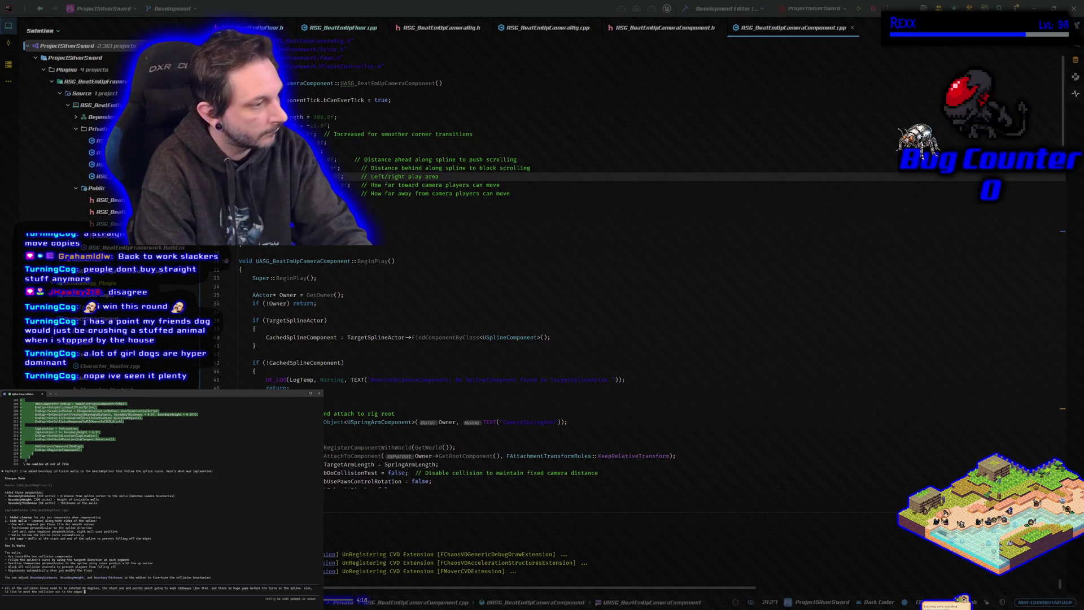
text( of the)
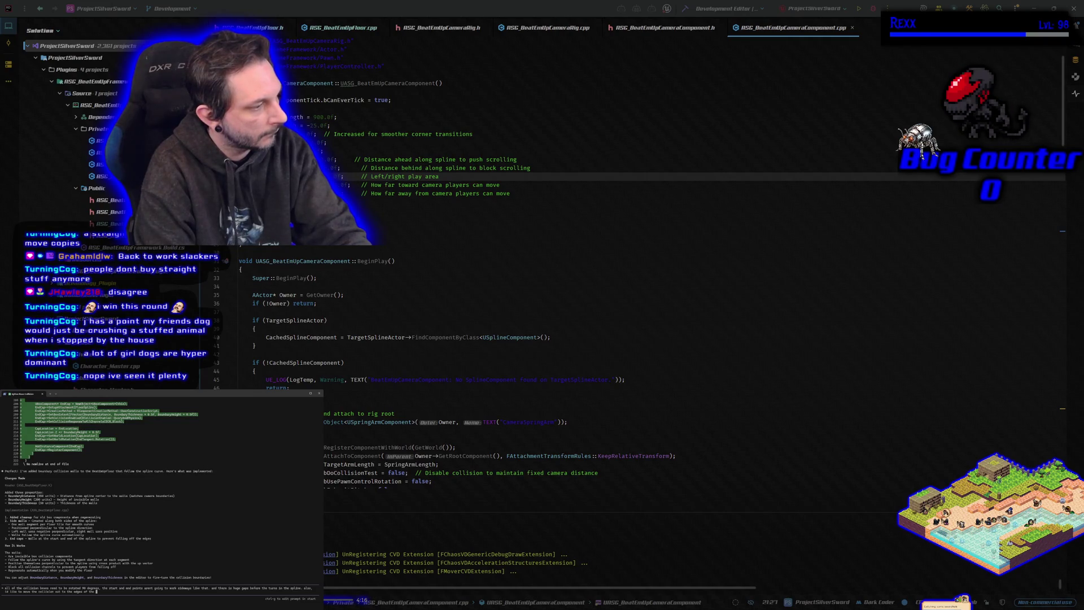
text(p )
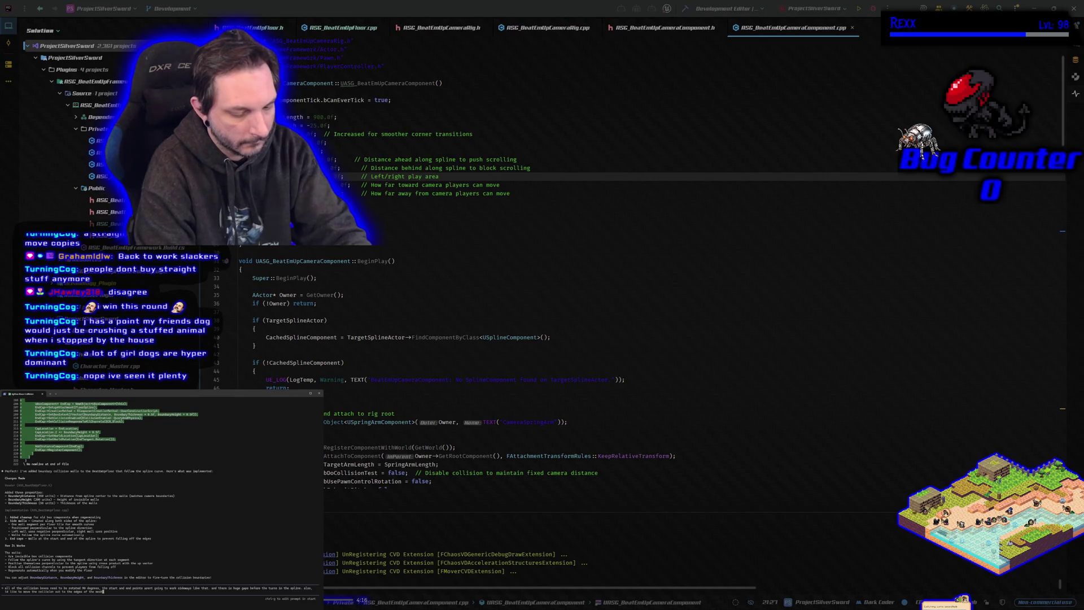
text(, right now th)
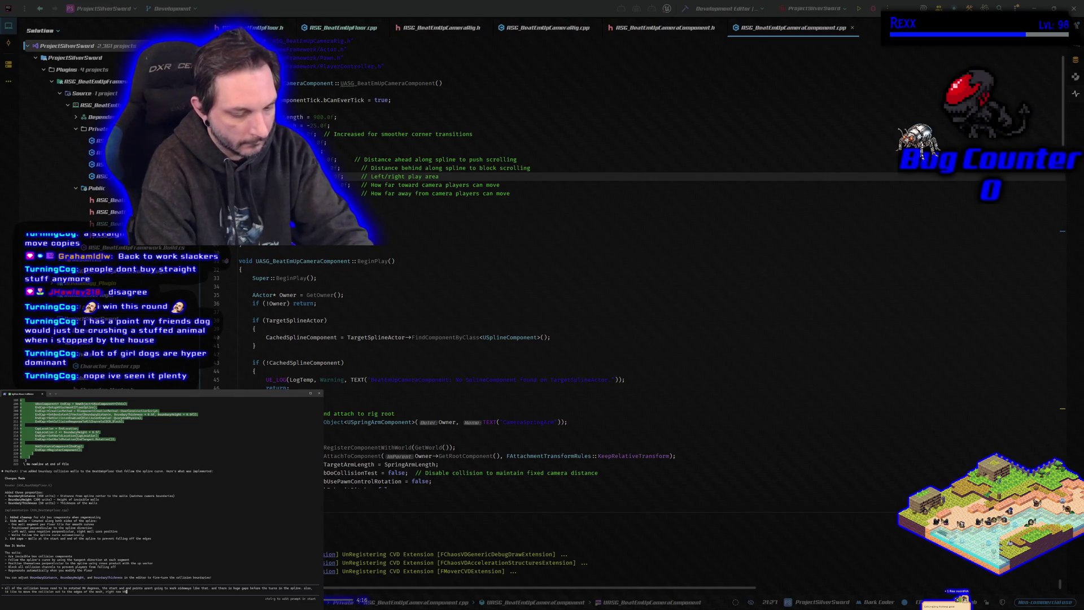
text(ey are on th)
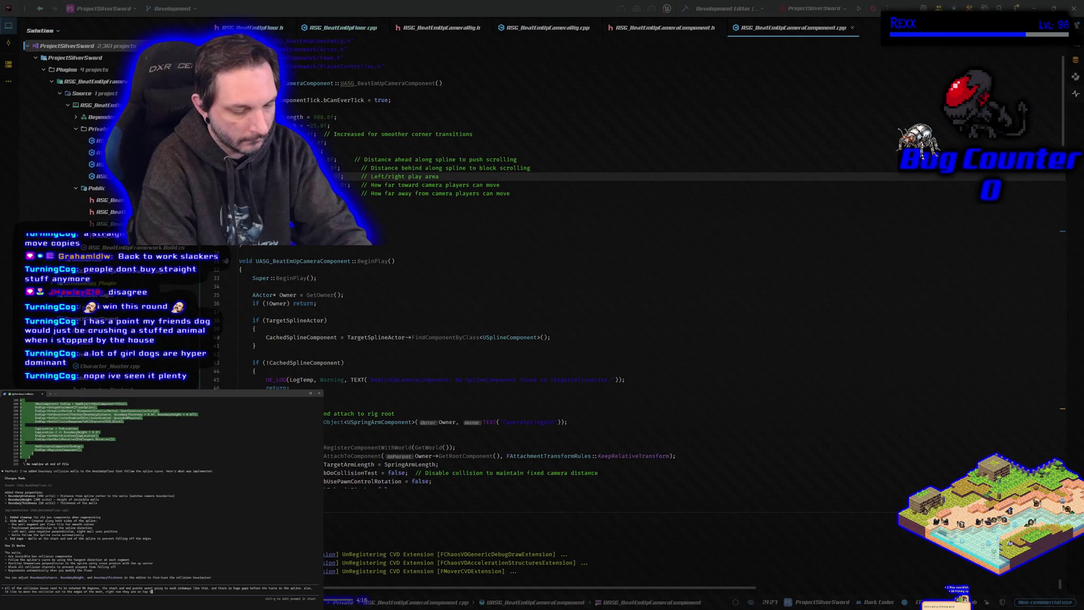
text( the edges)
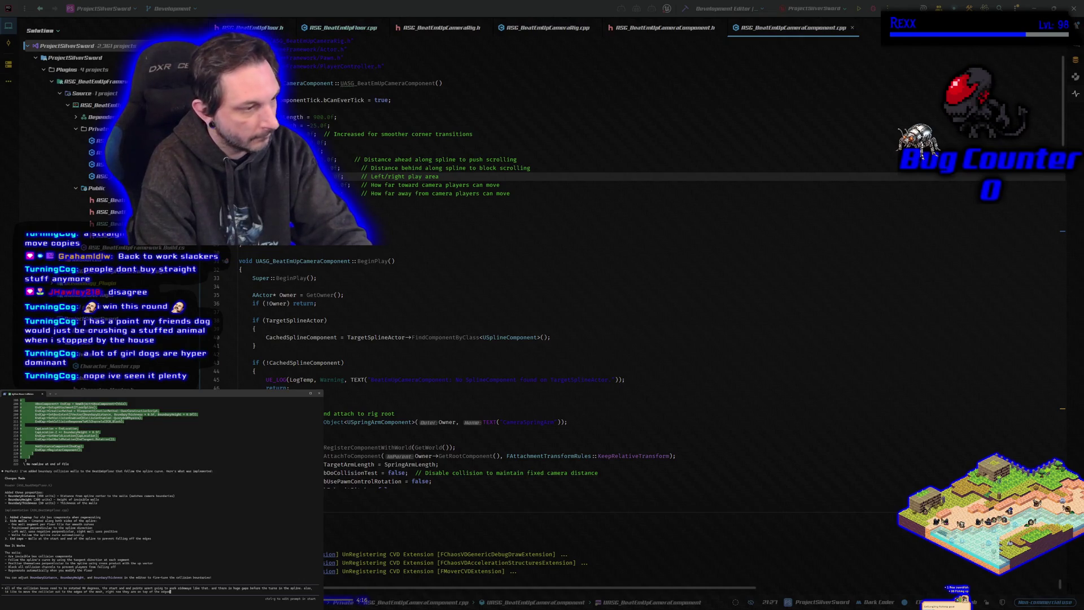
key(Return)
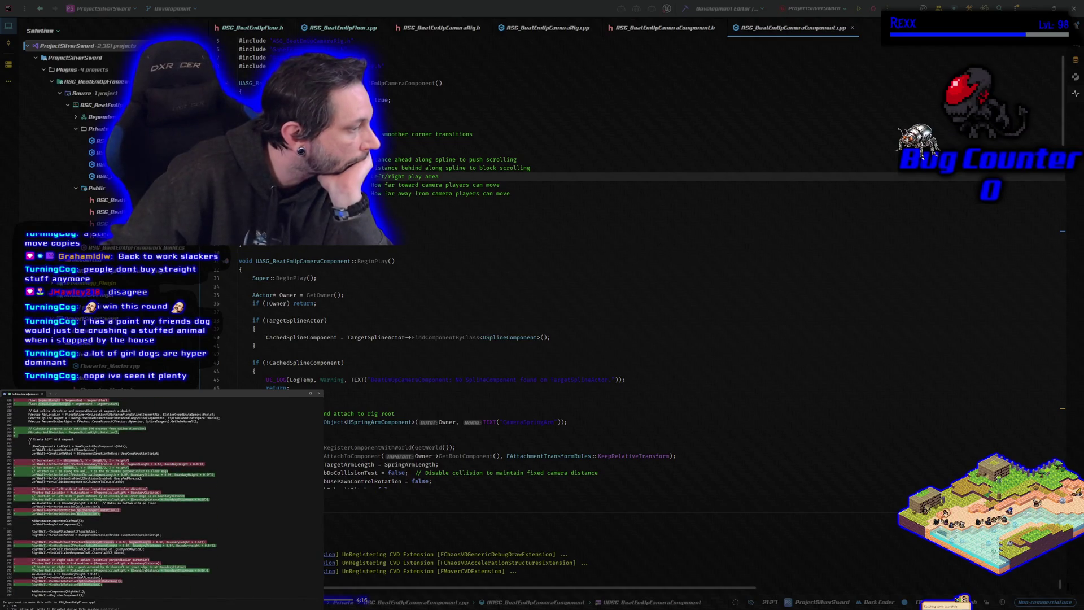
Accept Claude's two edits fixing wall rotation and end-cap orientation, then rebuild the project.
key(Return)
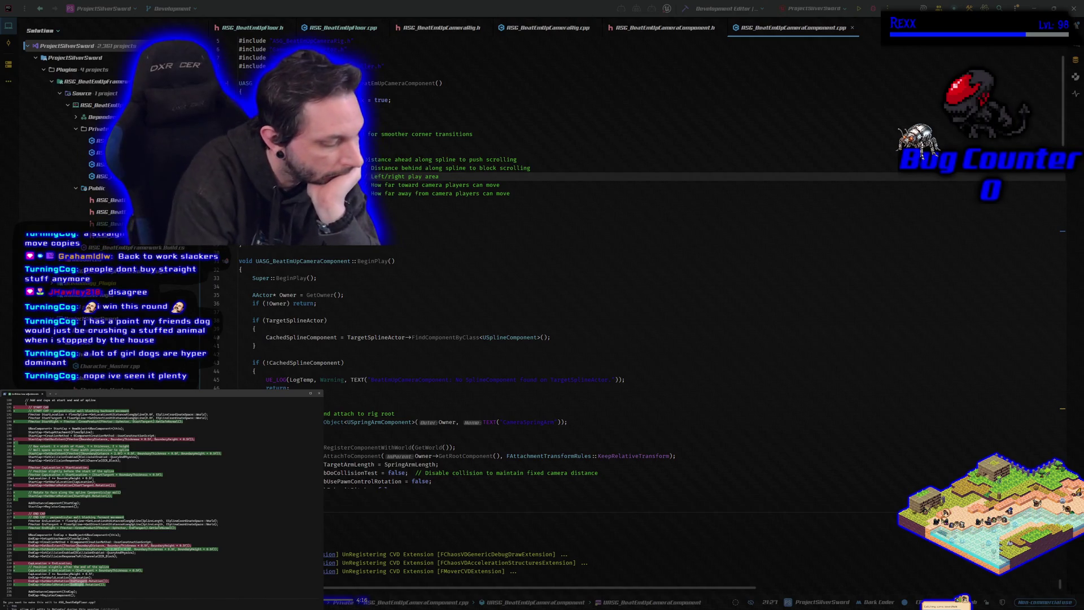
key(Return)
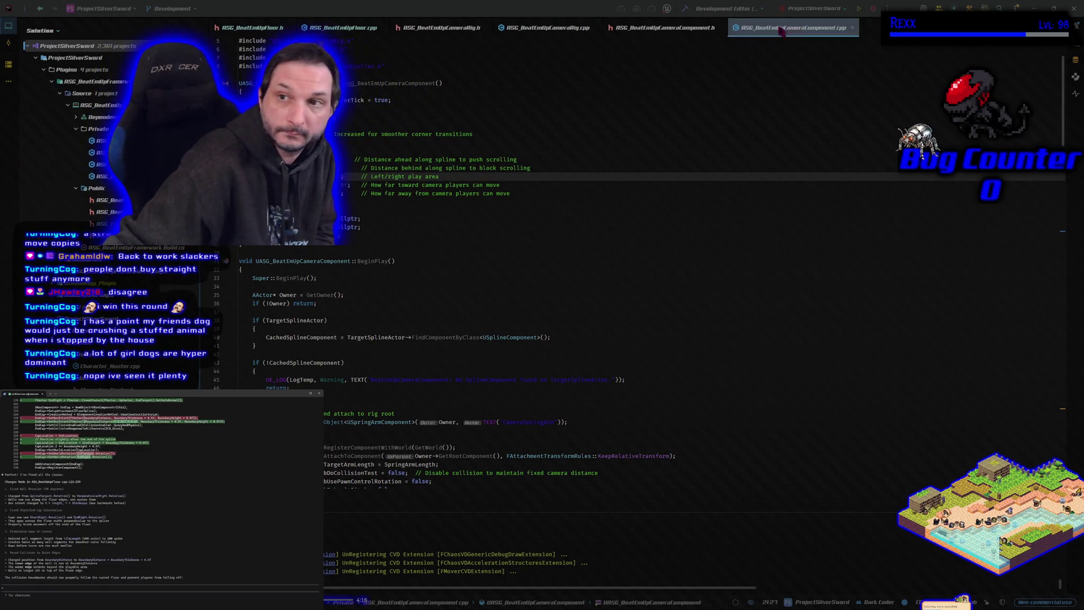
click(683, 10)
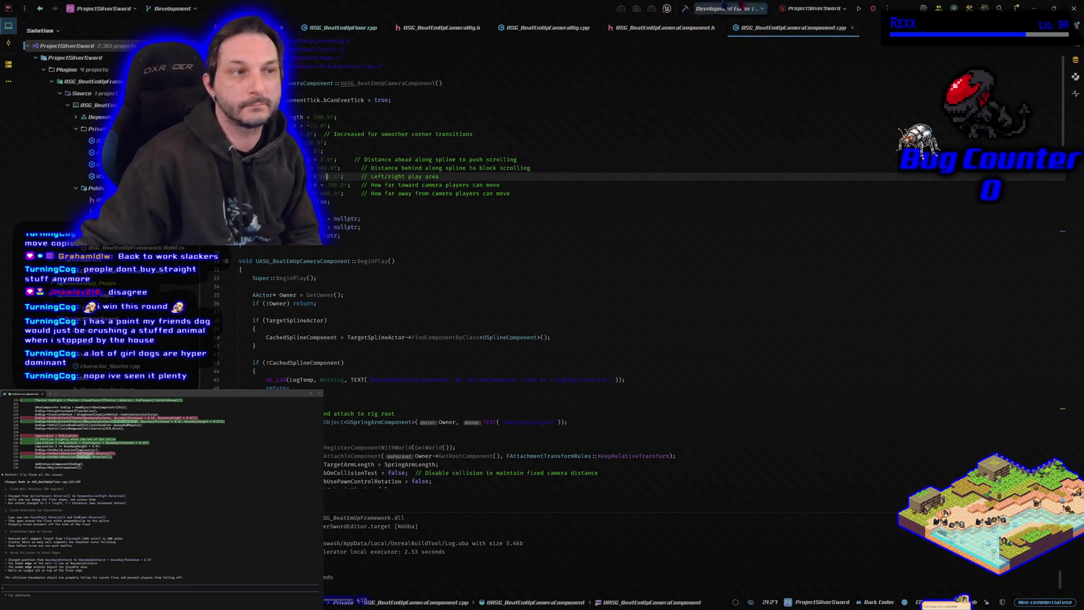
Rebuild the project in Rider and switch to the Unreal editor.
click(873, 10)
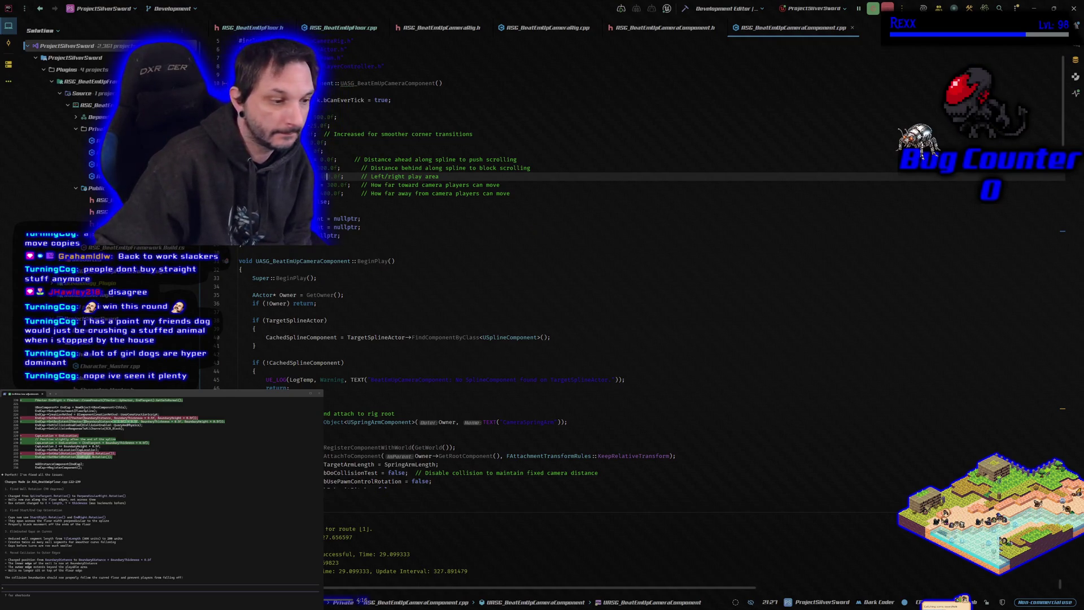
key(alt+Tab)
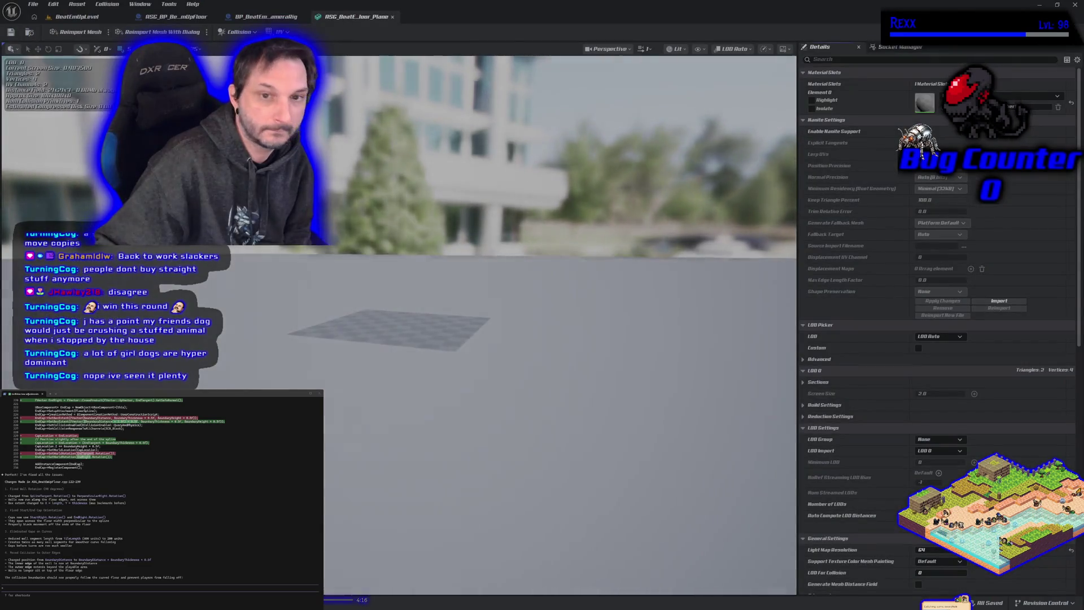
Inspect the collision walls along the floor spline in BeatEmUpLevel, then minimise Unreal.
click(92, 22)
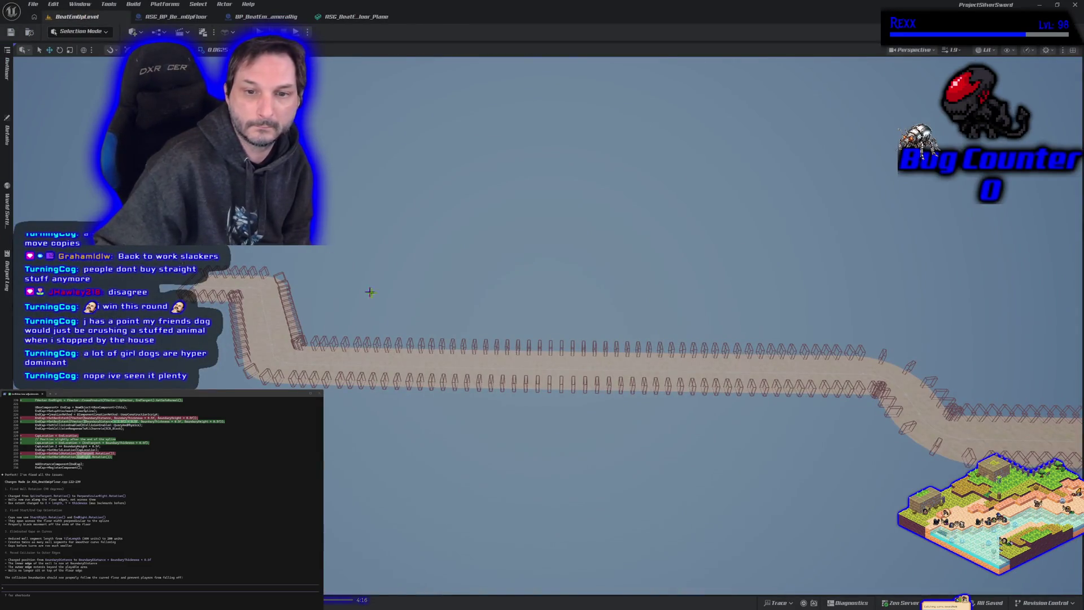
mouse_move(415, 410)
mouse_down()
mouse_move(635, 386)
mouse_move(635, 403)
mouse_move(415, 410)
mouse_up()
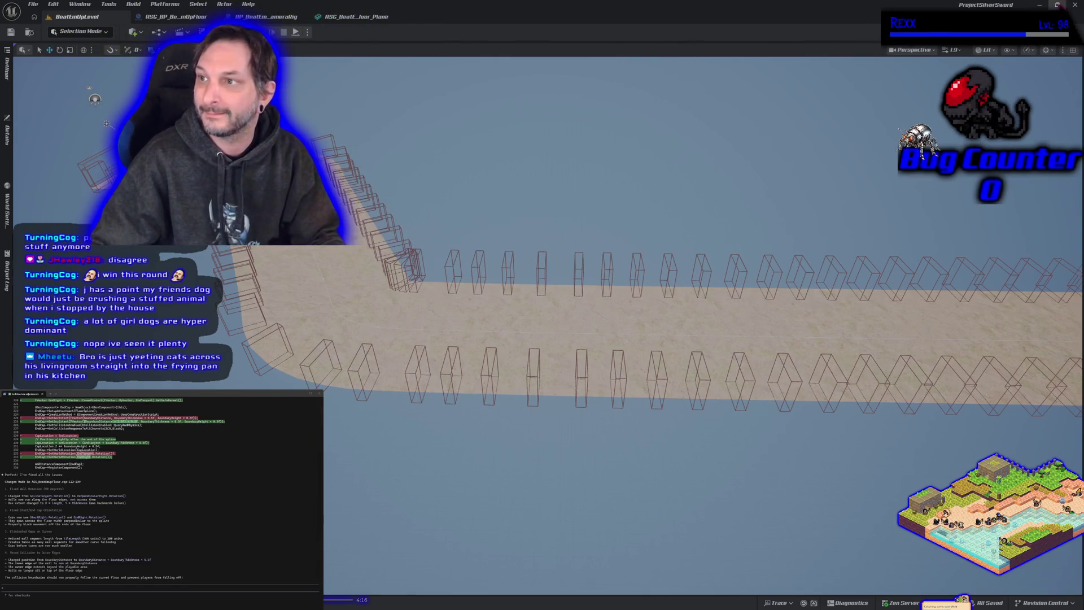
click(1039, 5)
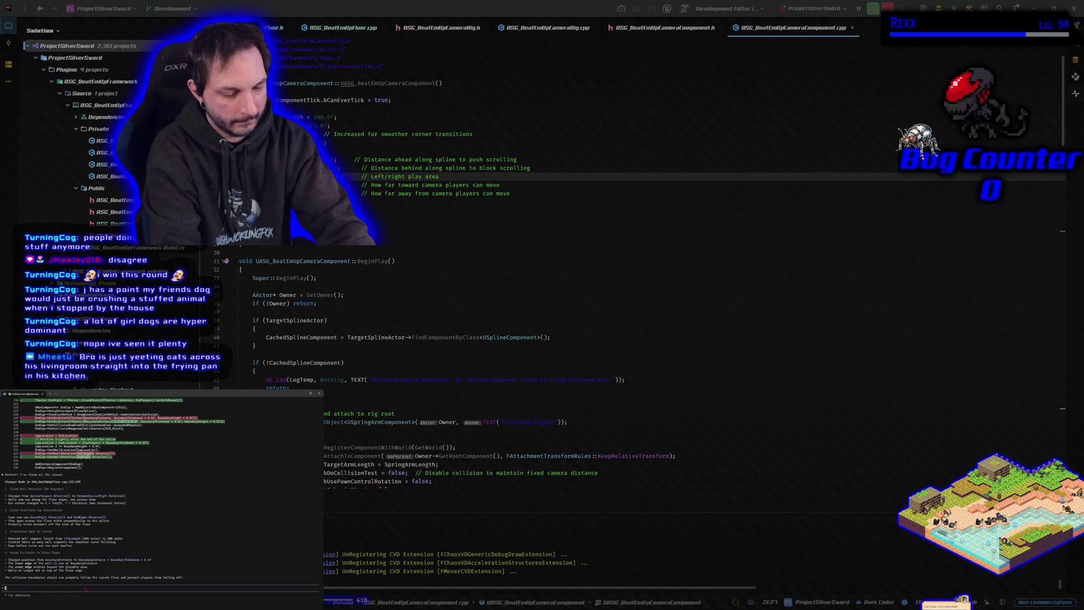
Ask Claude Code to rotate the path-following boxes 90 degrees and push them out to the floor mesh edge.
text(th)
key(BackSpace)
key(BackSpace)
text(you fi)
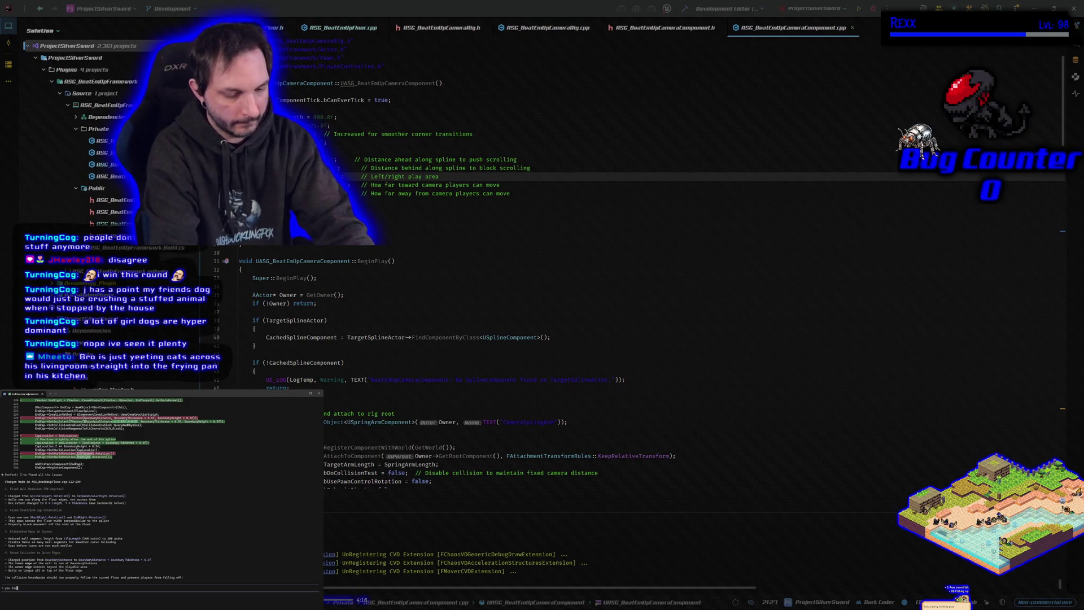
text( the star)
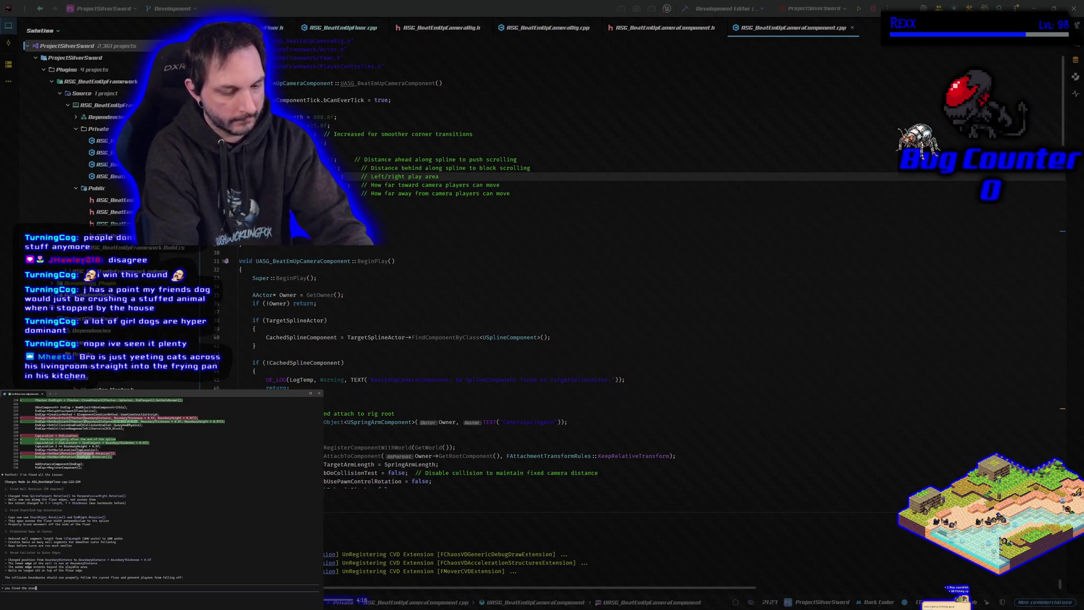
text(ints but the)
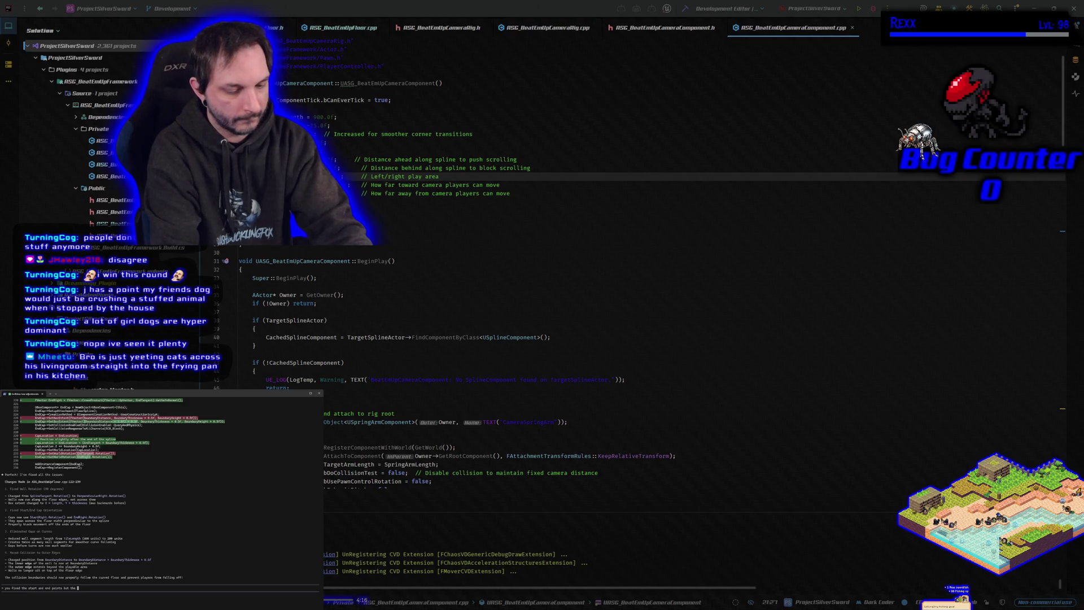
text(that fal)
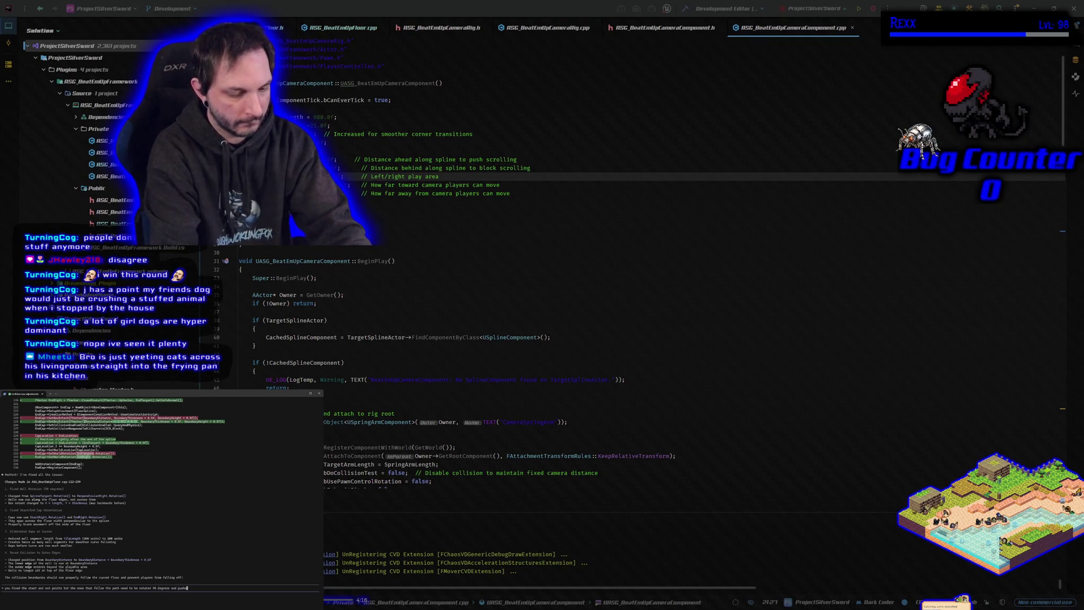
text(way from )
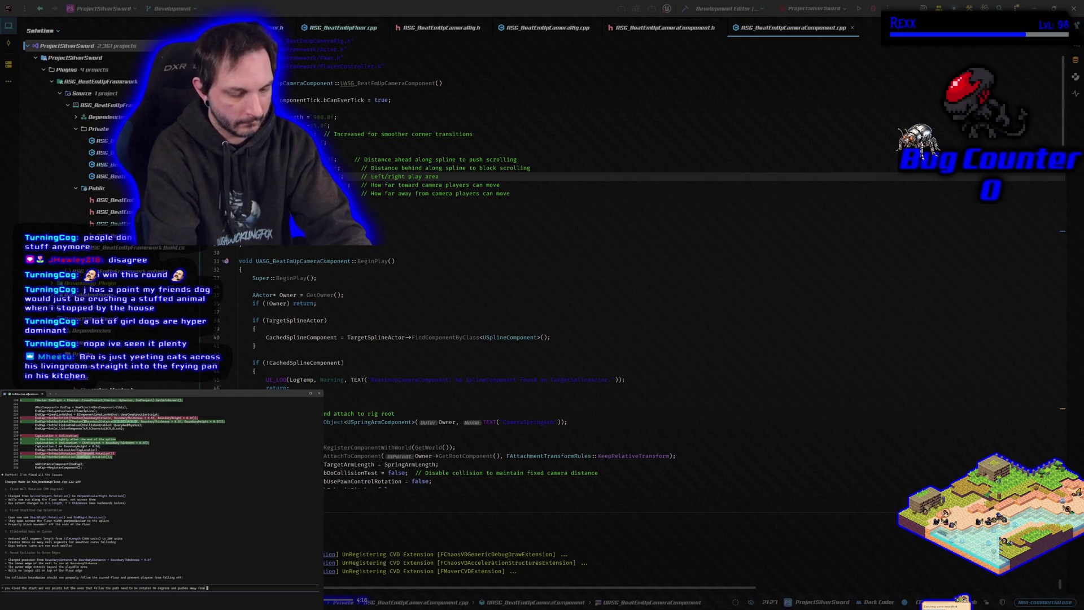
text(the spline a little more)
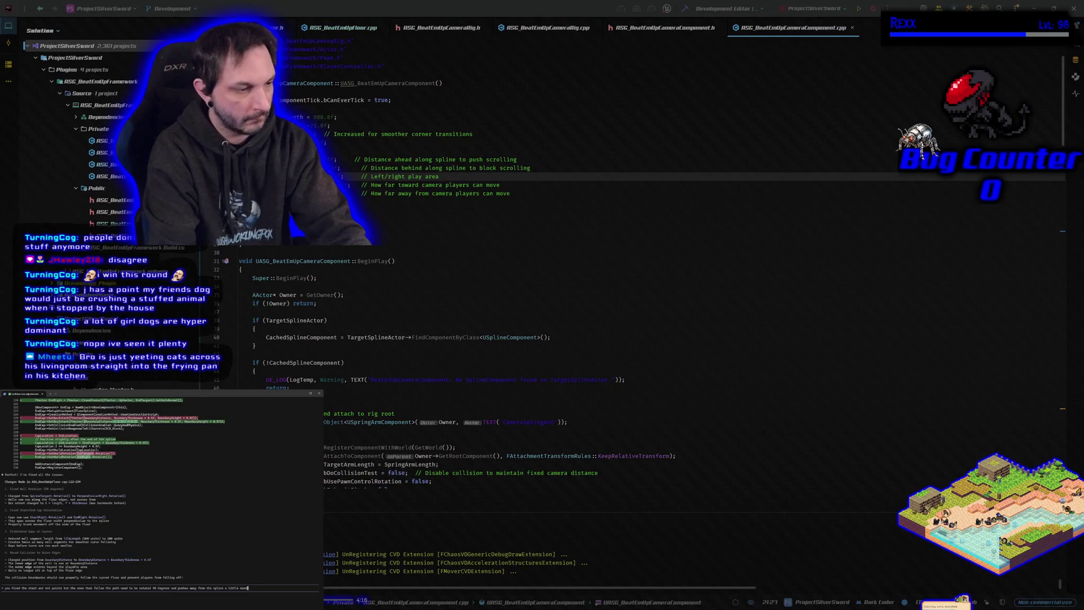
text( so they arent on the)
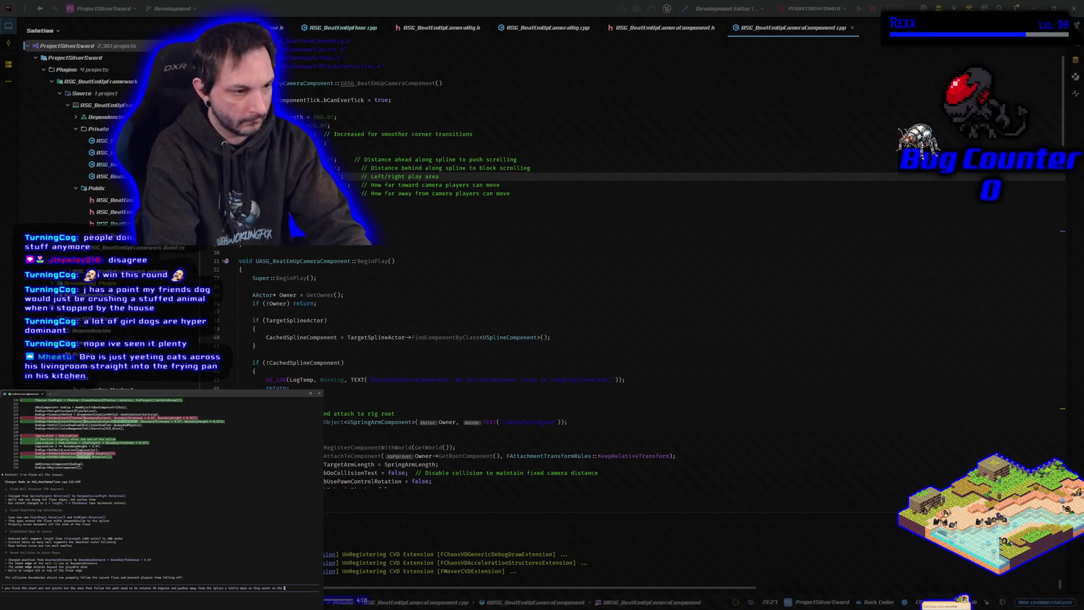
text(oor mesh)
key(Return)
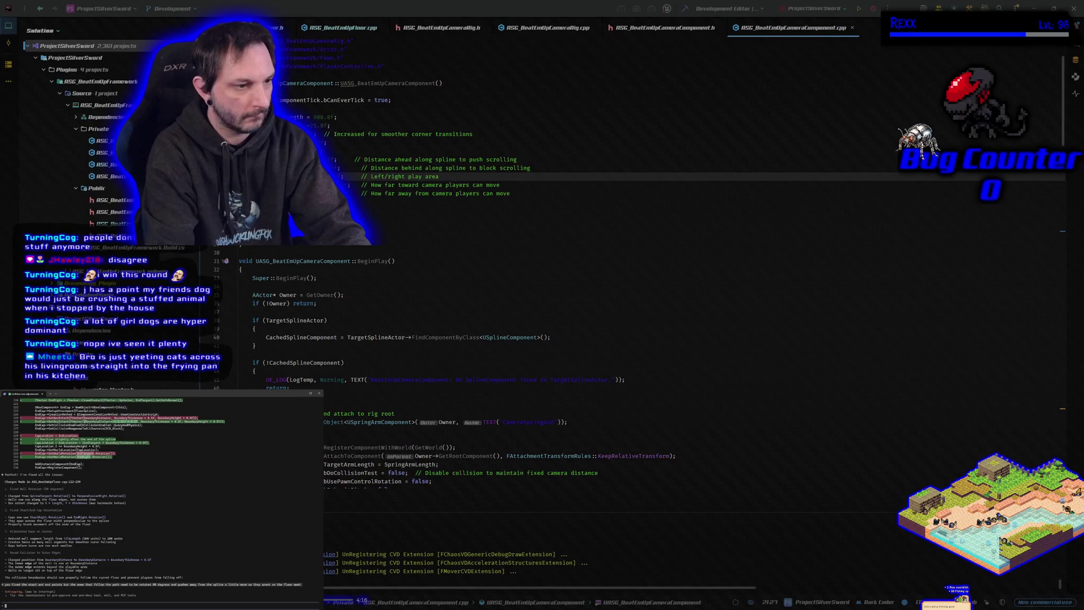
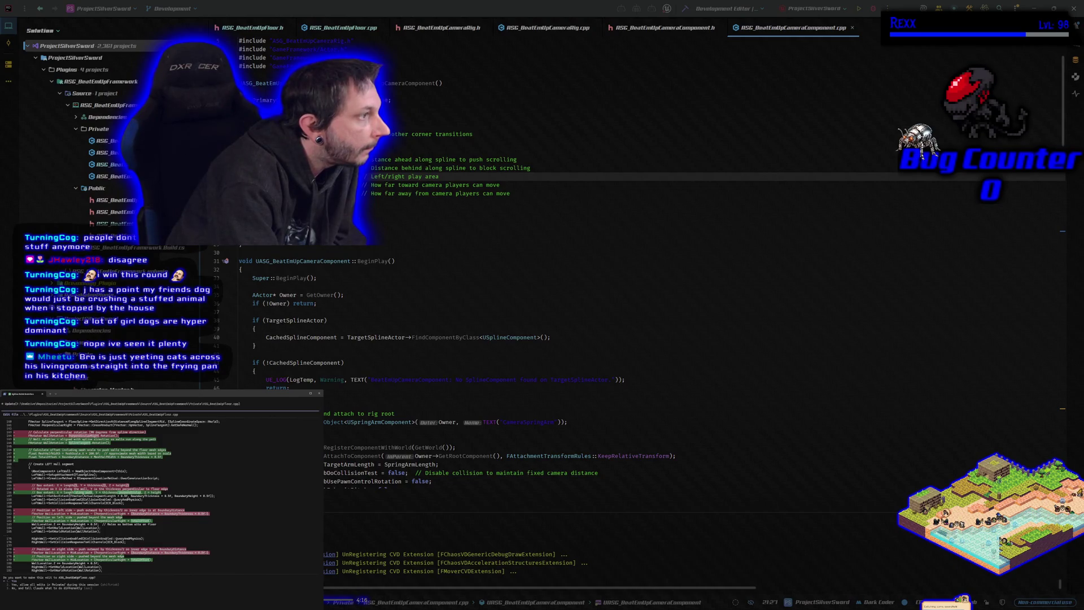
Accept Claude Code's pending edit to ASG_BeatEmUpFloor.cpp and rebuild the project in Rider.
key(Return)
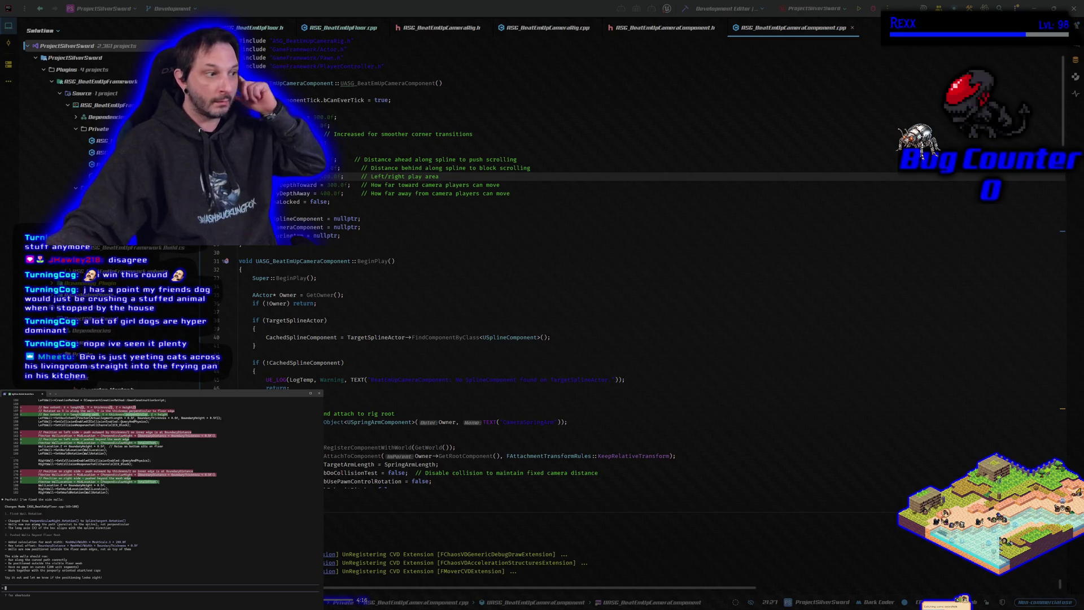
click(685, 9)
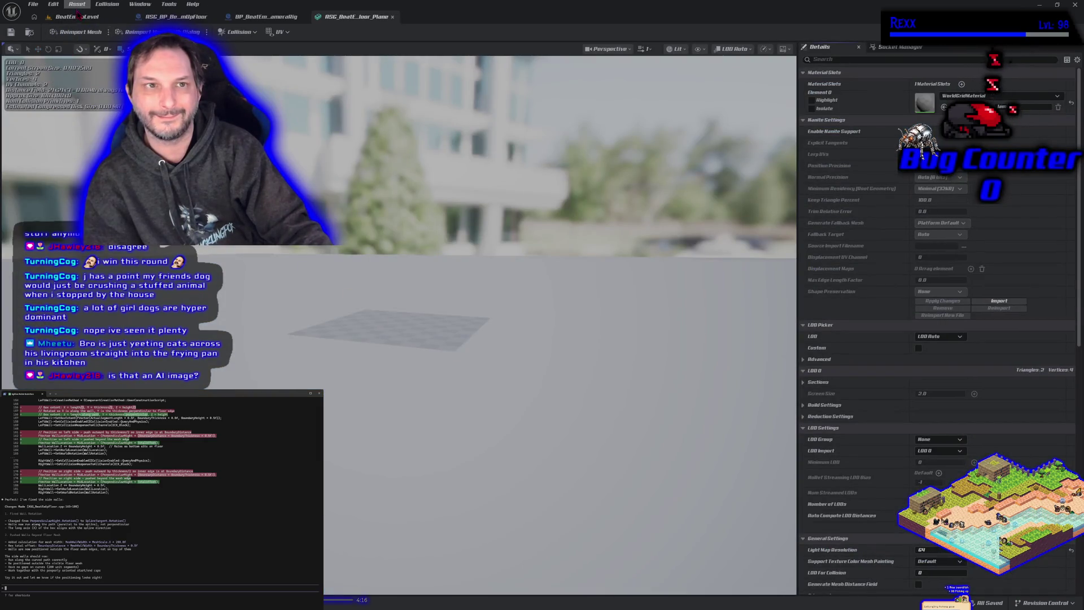
Return to BeatEmUpLevel and zoom the viewport to inspect the sandy road and its wall outlines.
click(79, 17)
scroll(542, 305, down, 5)
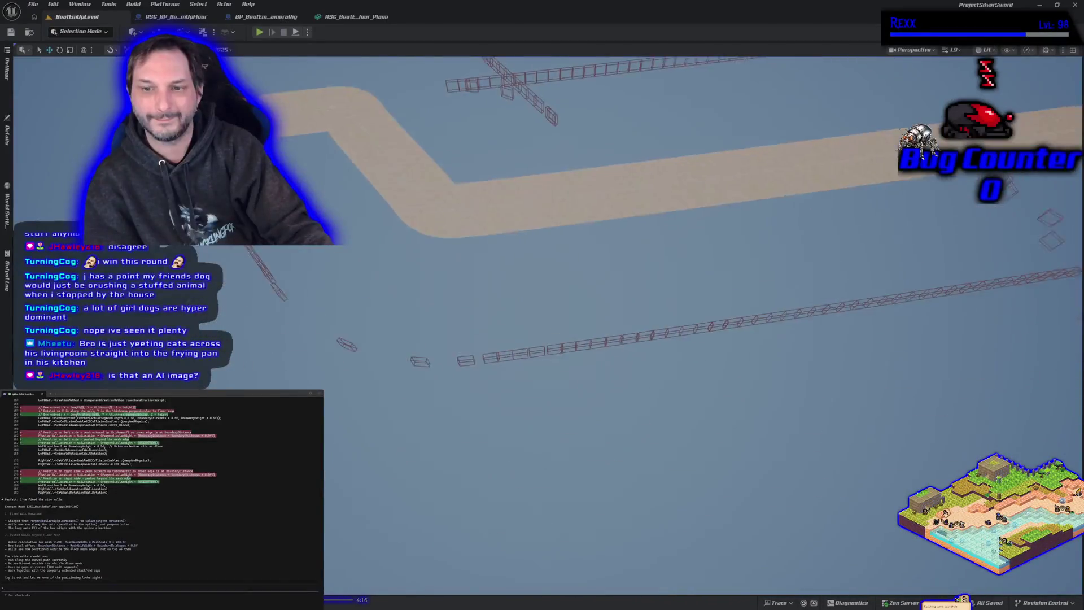
scroll(689, 305, down, 5)
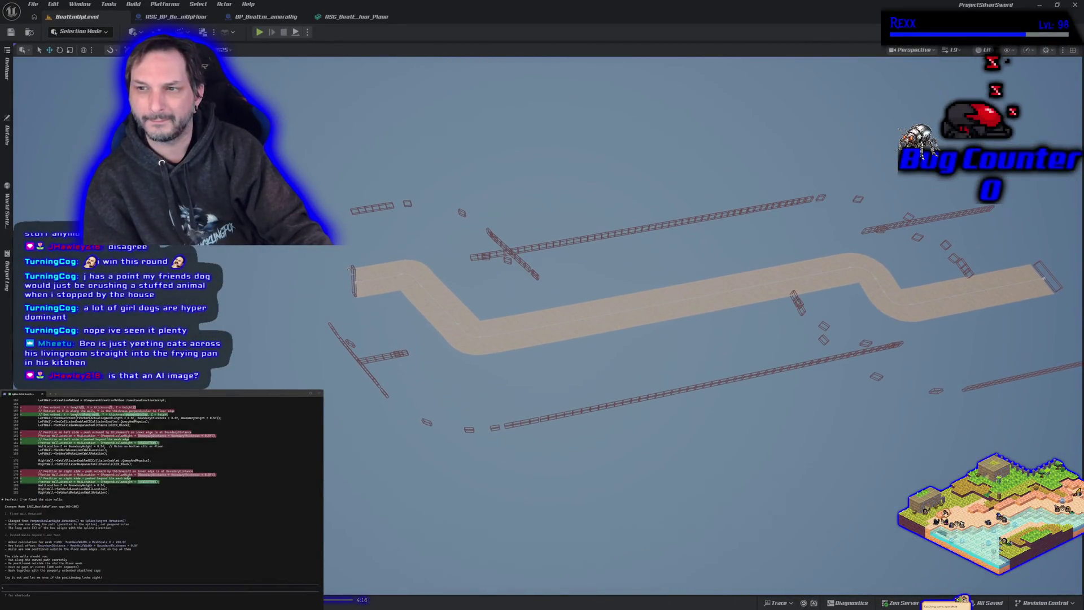
scroll(542, 305, down, 1)
scroll(688, 339, up, 5)
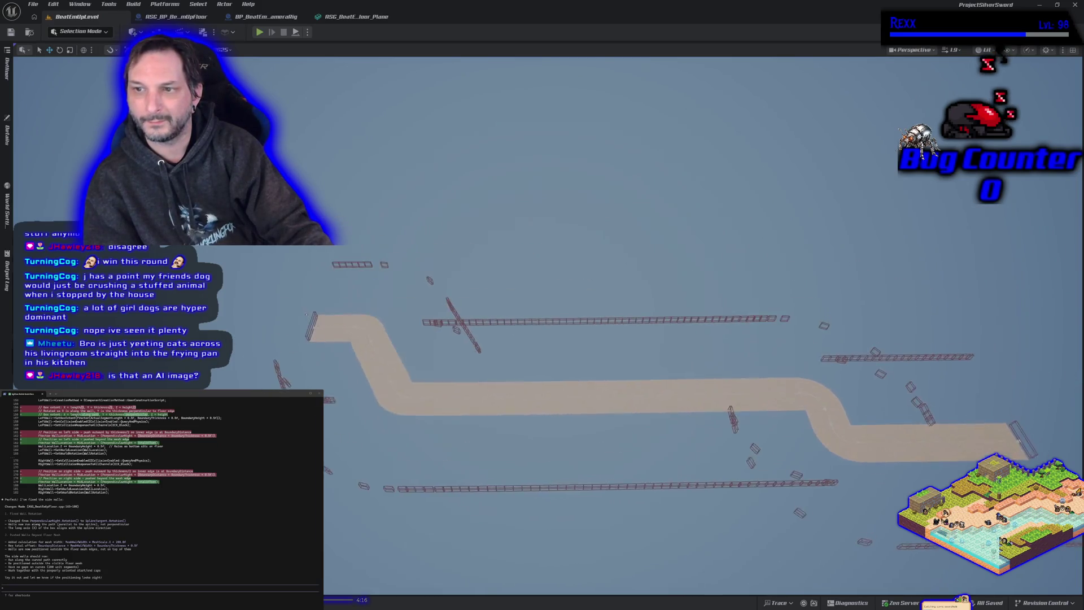
scroll(689, 339, up, 4)
scroll(542, 305, down, 1)
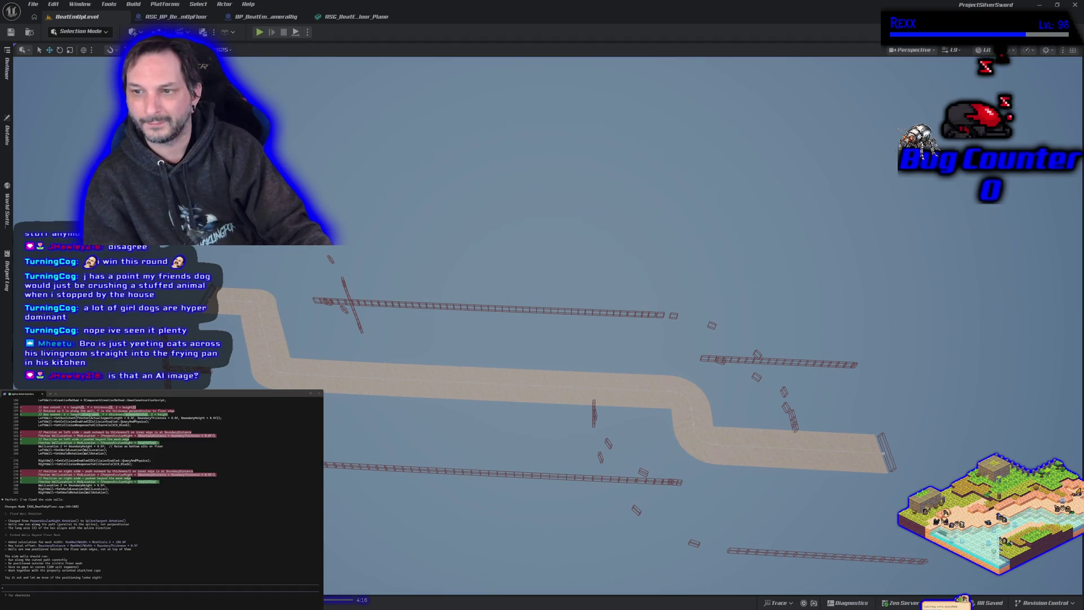
scroll(336, 243, up, 3)
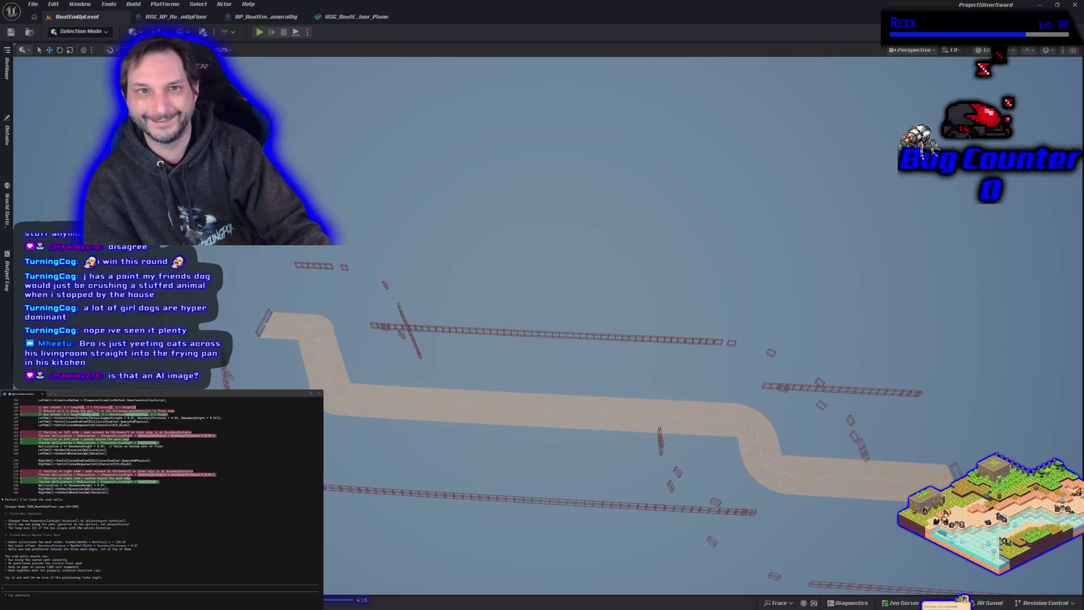
Run a brief play test of the level, then stop it.
click(264, 17)
click(105, 18)
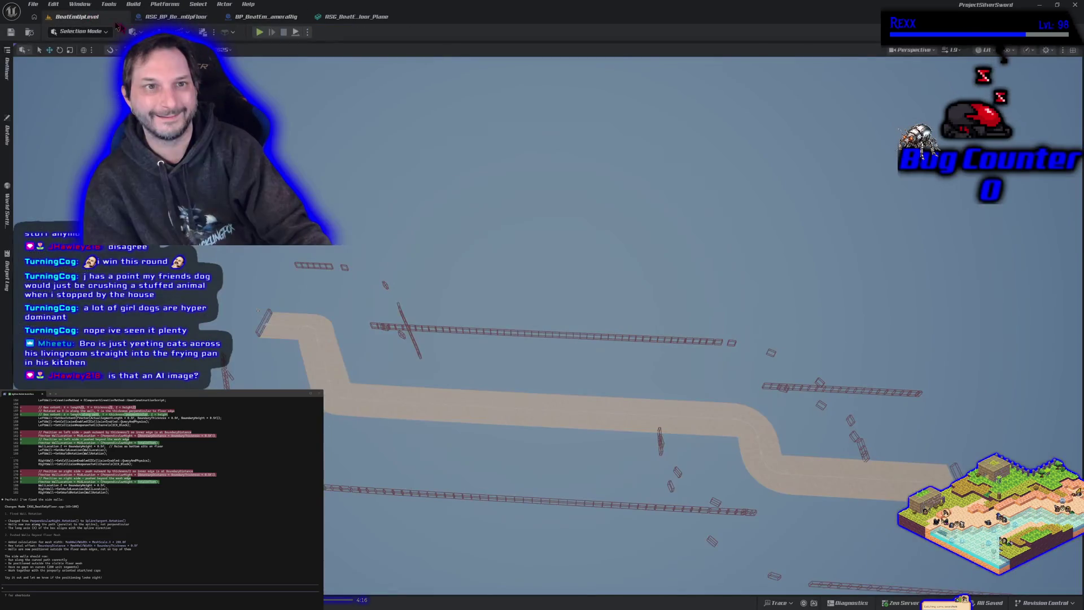
click(259, 33)
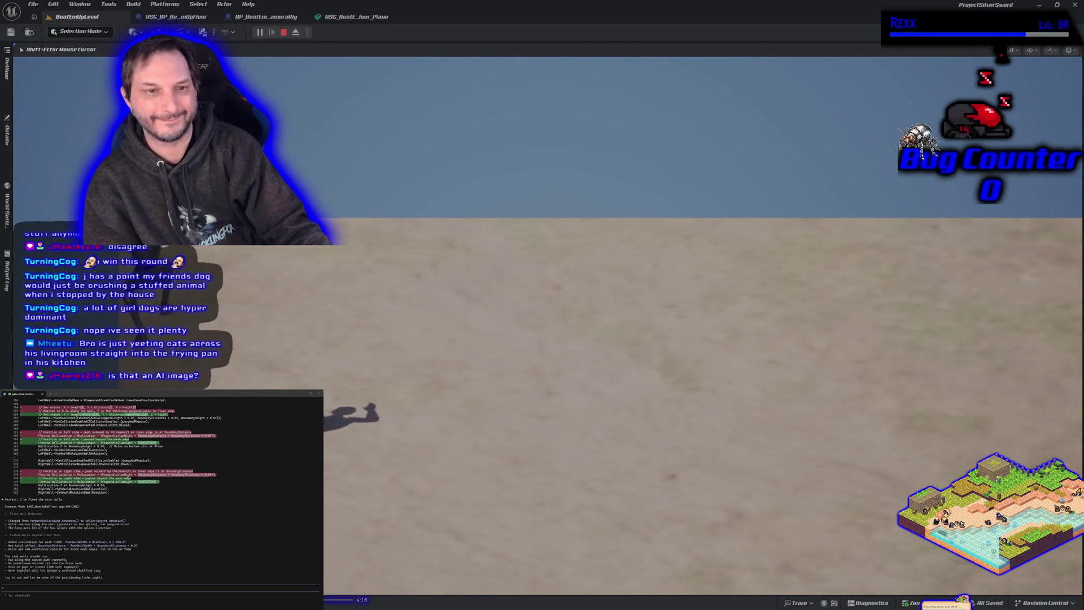
key(Escape)
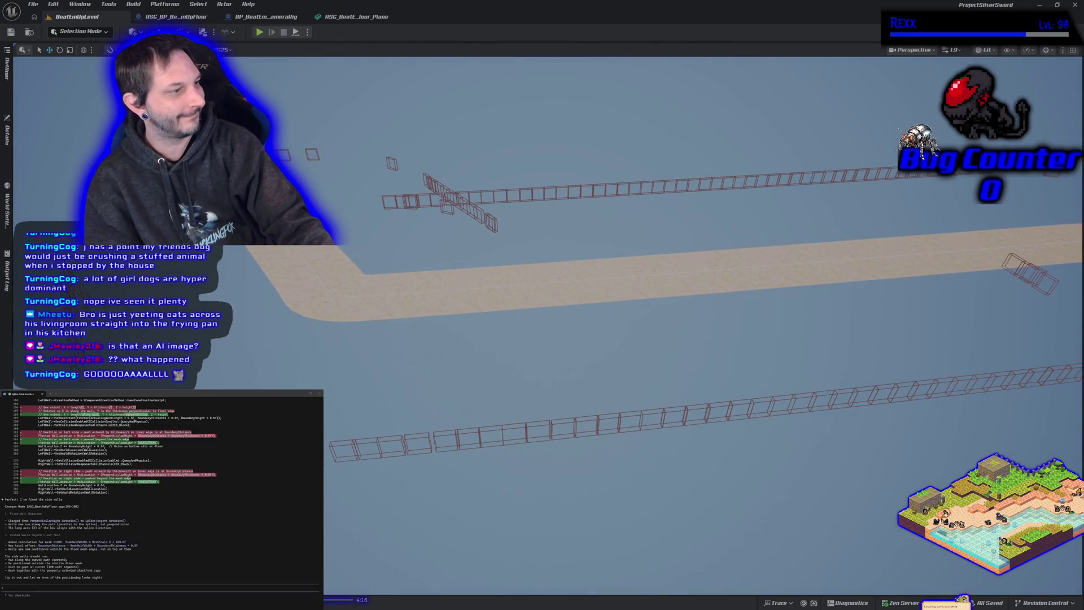
Send Claude Code the feedback 'they are waaayyy too far outside the edges now', then close Unreal Editor.
click(162, 588)
text(they are waaayyy too)
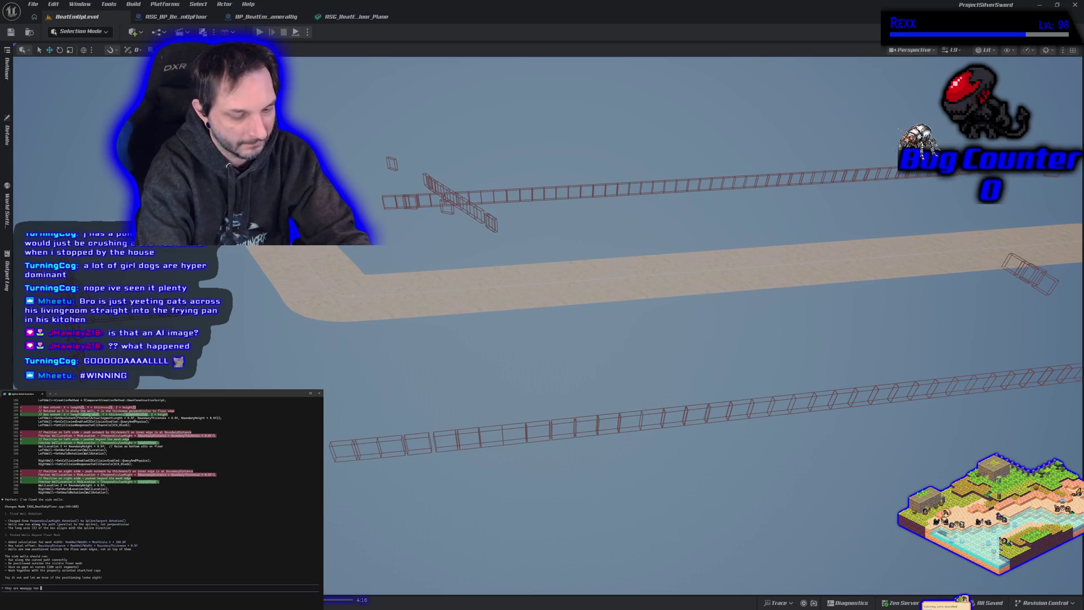
text( far outside the edges now)
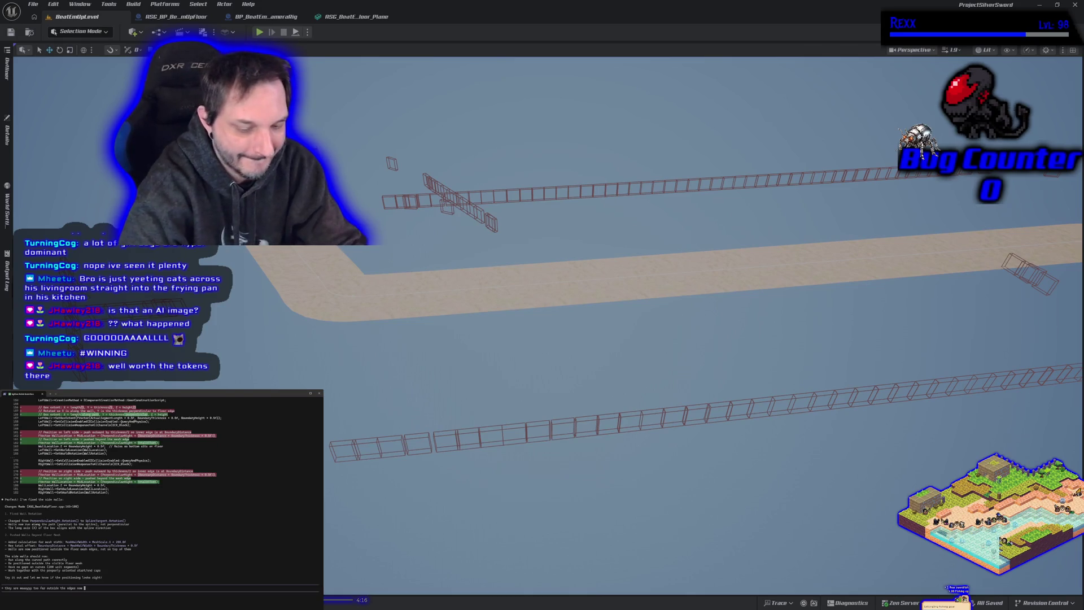
text(. the end caps are perfect.)
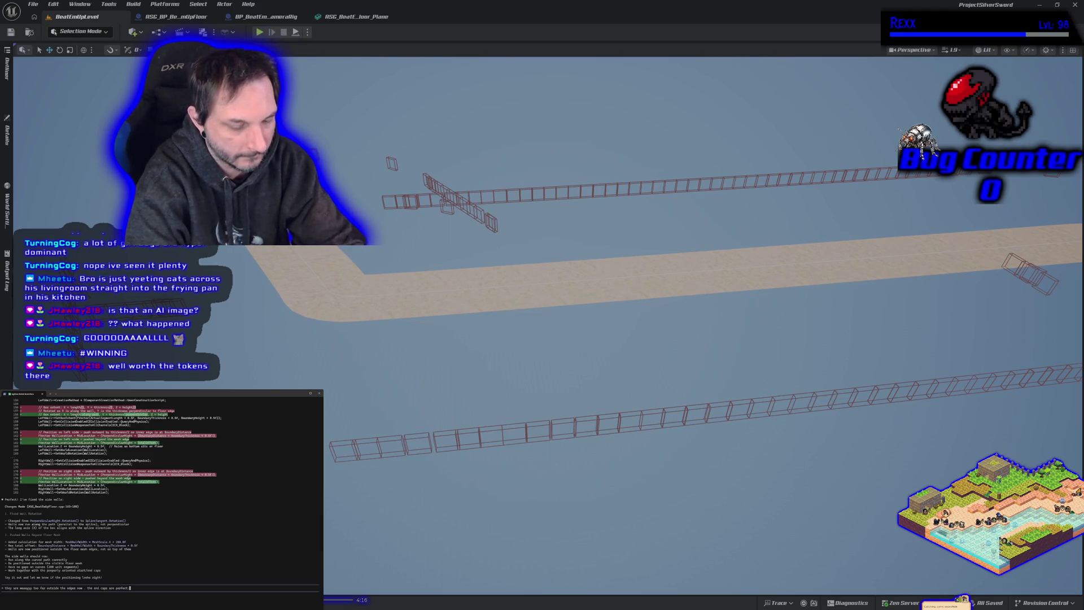
key(Return)
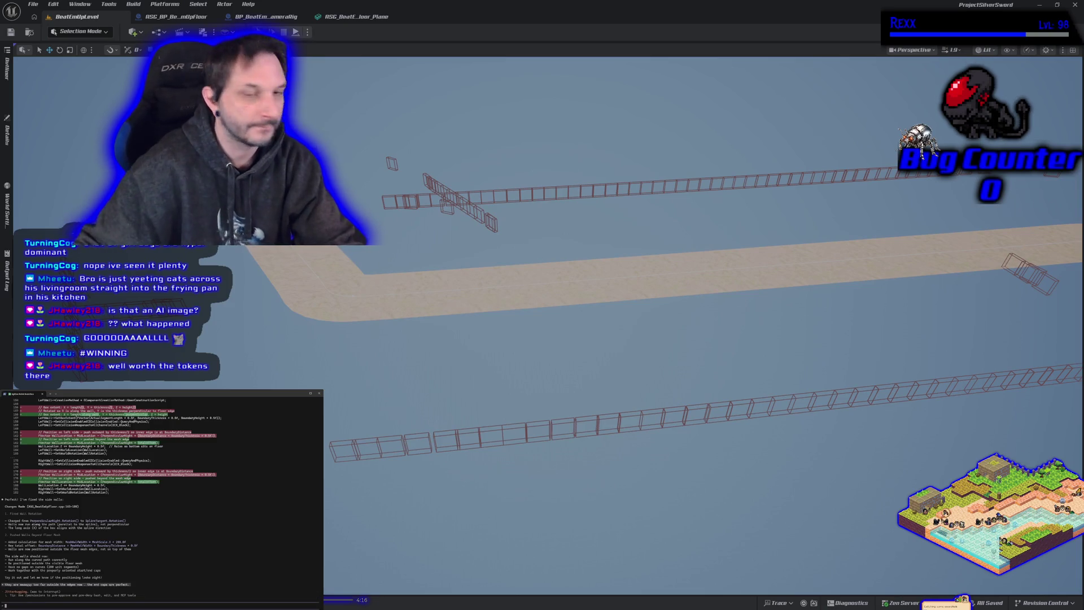
click(1070, 7)
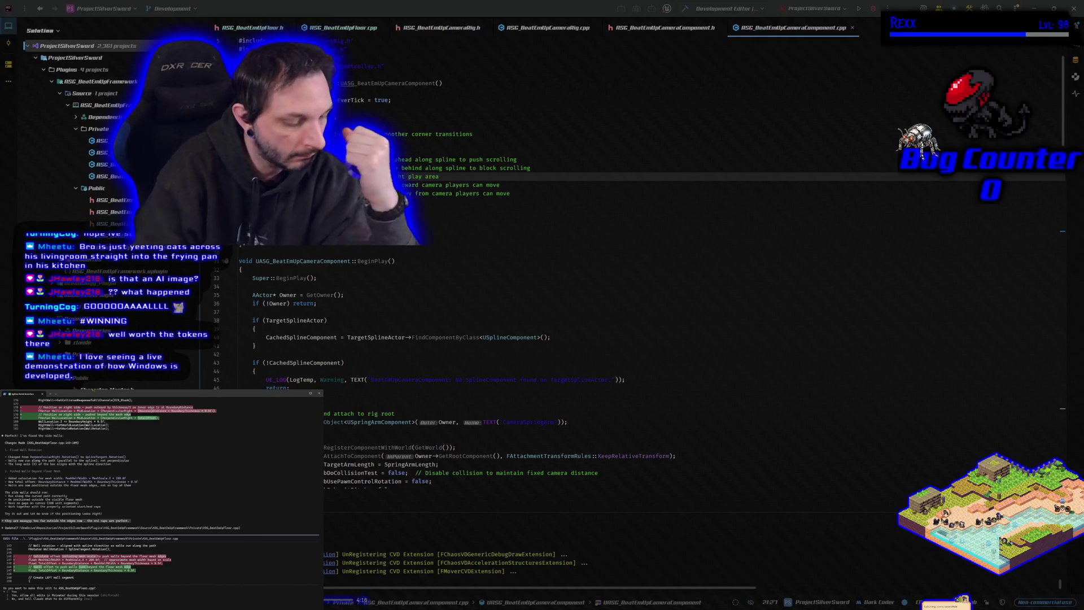
Accept the wall offset code edit and rebuild the project.
key(Return)
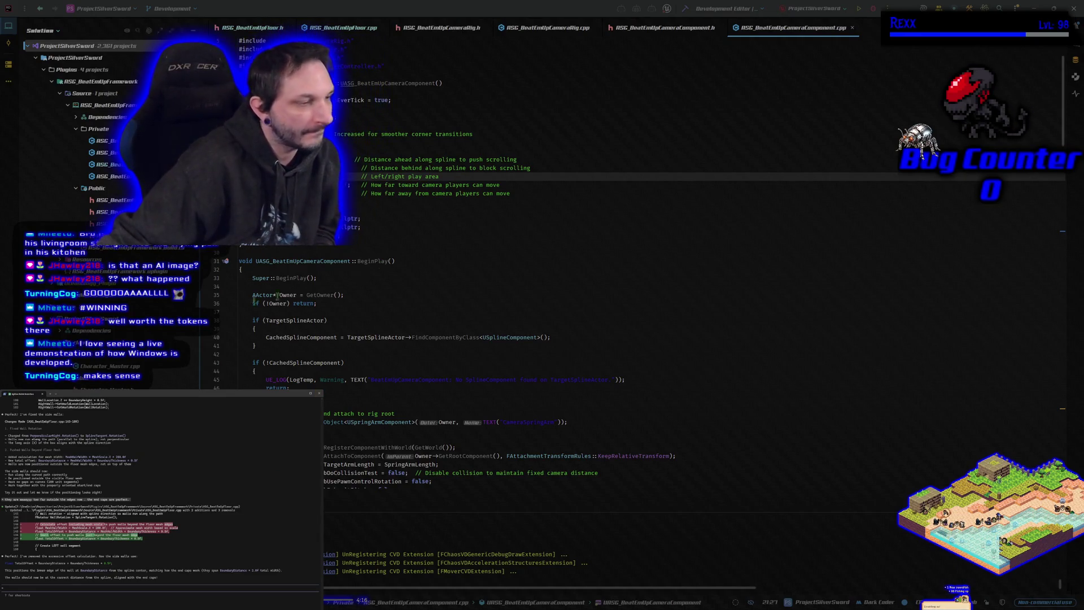
click(685, 9)
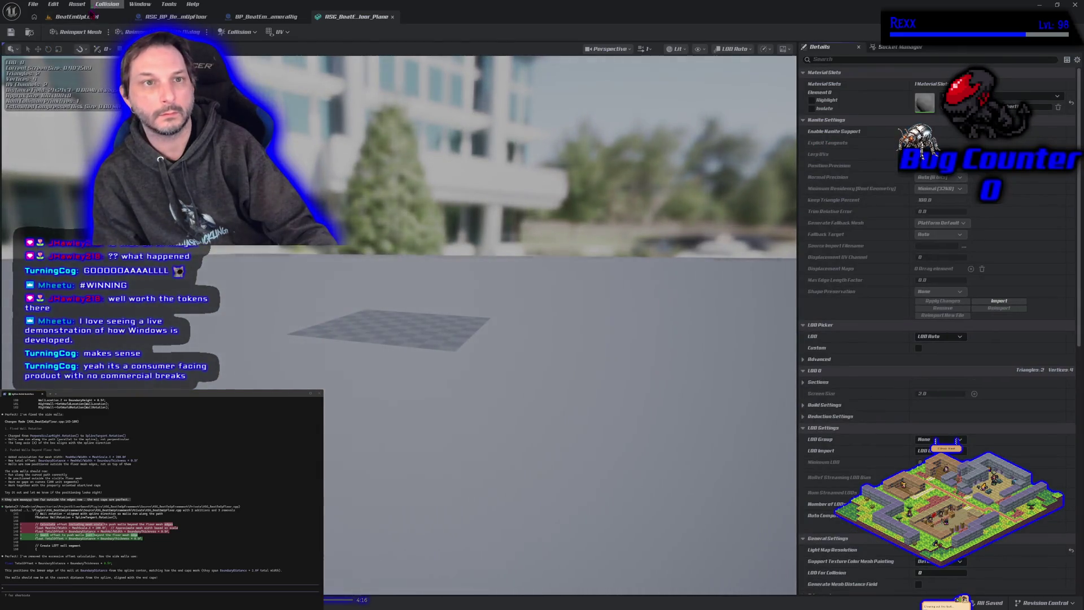
Return to BeatEmUpLevel and move the view closer to the walled walkway.
click(92, 16)
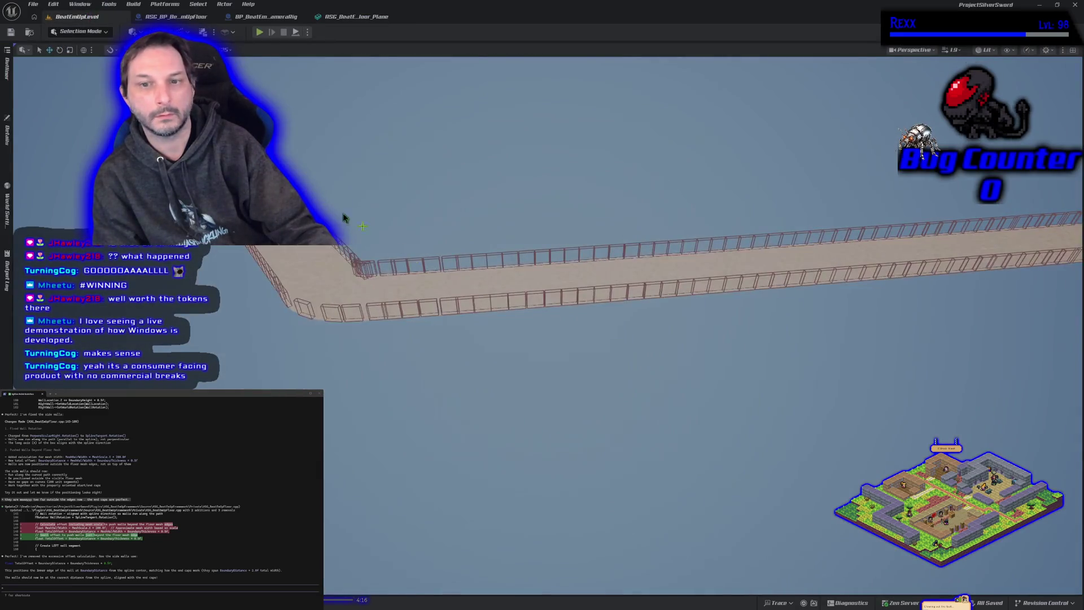
scroll(542, 282, up, 5)
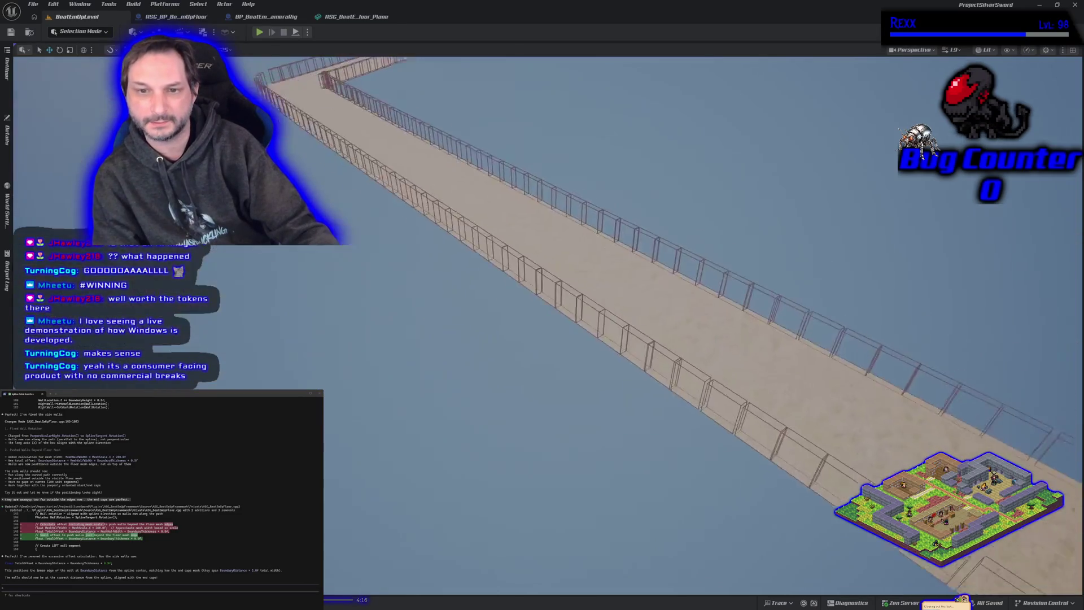
drag(362, 145, 362, 145)
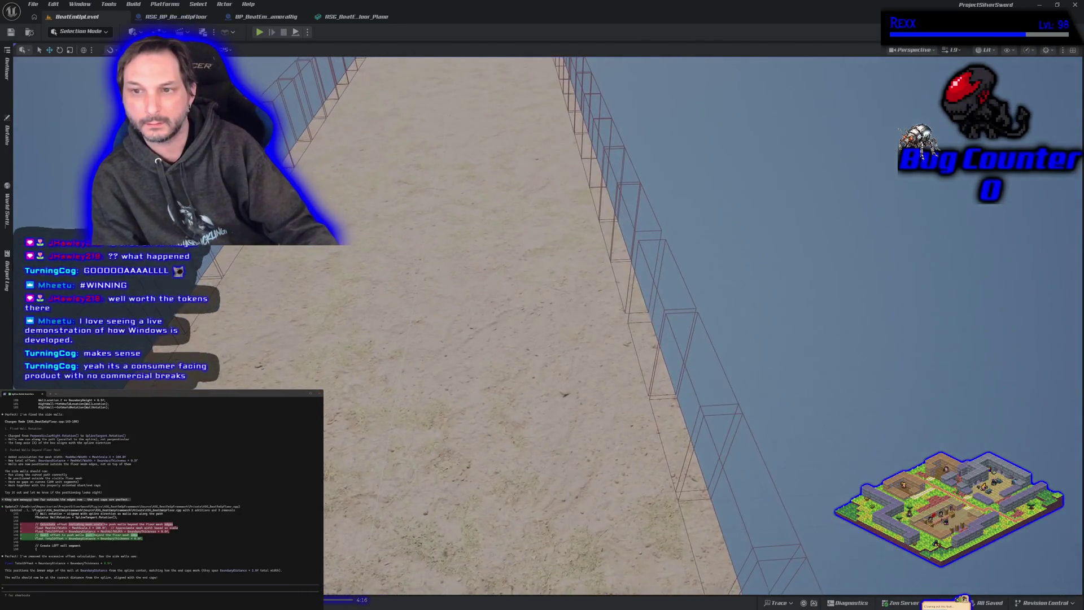
Play-test by running the character across the sand with W and D, then view the floor path from above.
click(259, 32)
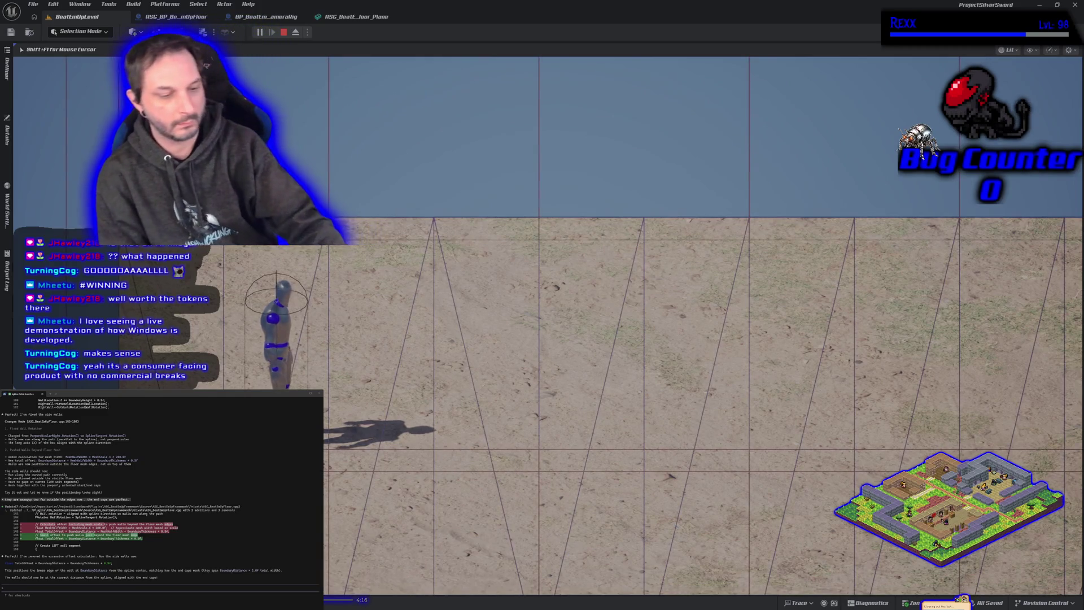
key(w)
key(d)
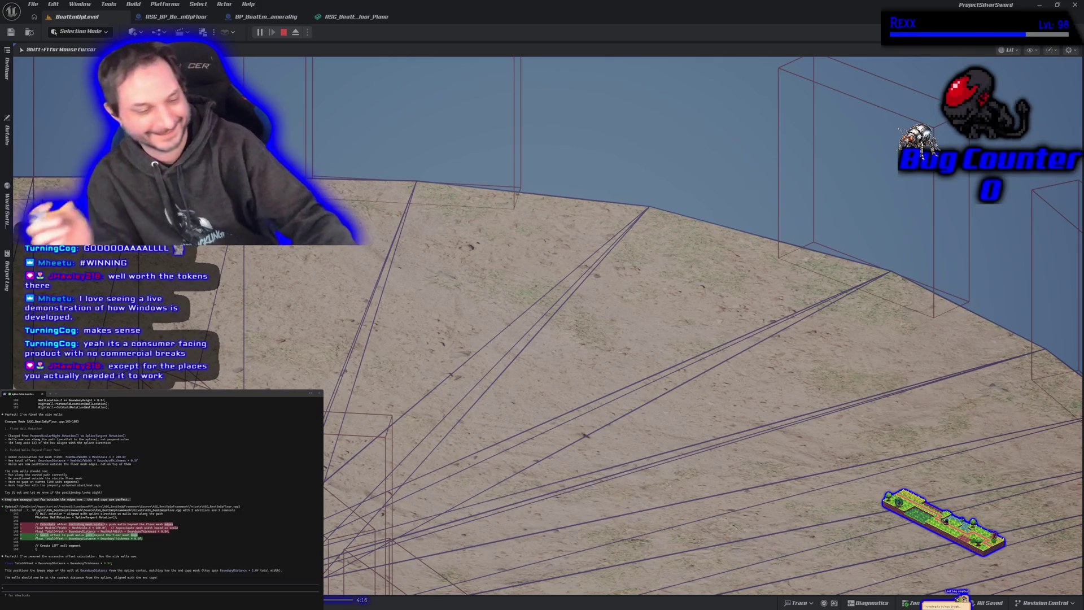
key(Escape)
mouse_move(756, 310)
mouse_down()
mouse_move(649, 262)
mouse_move(618, 290)
mouse_move(589, 289)
mouse_up()
mouse_move(644, 403)
mouse_down()
mouse_move(564, 343)
mouse_move(645, 404)
mouse_up()
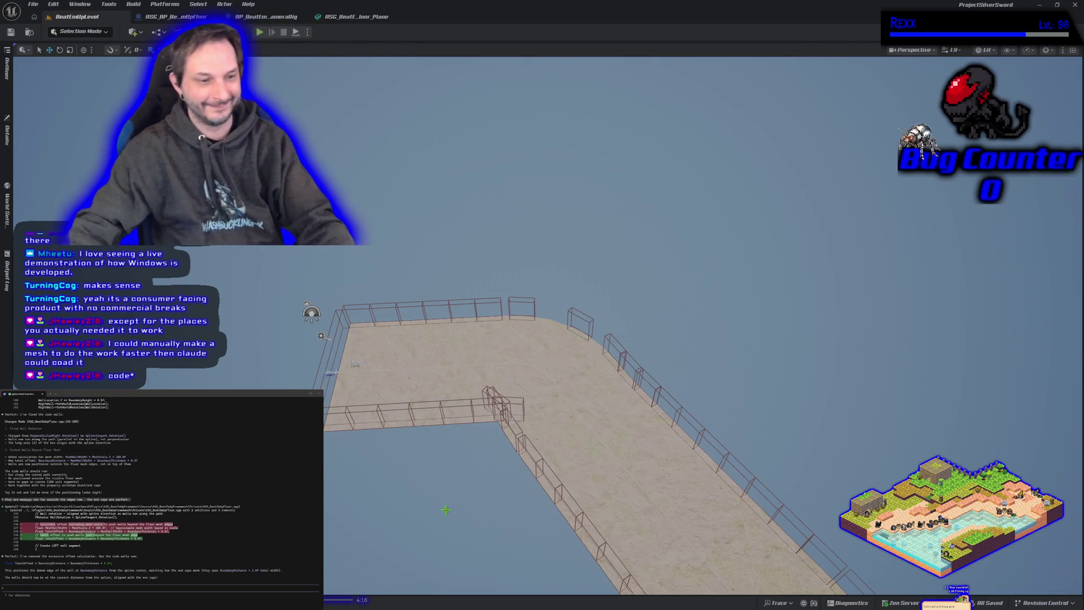
Orbit the level viewport along the walled floor to inspect the wall rows.
mouse_move(477, 451)
mouse_down()
mouse_move(482, 404)
mouse_move(492, 452)
mouse_move(473, 451)
mouse_up()
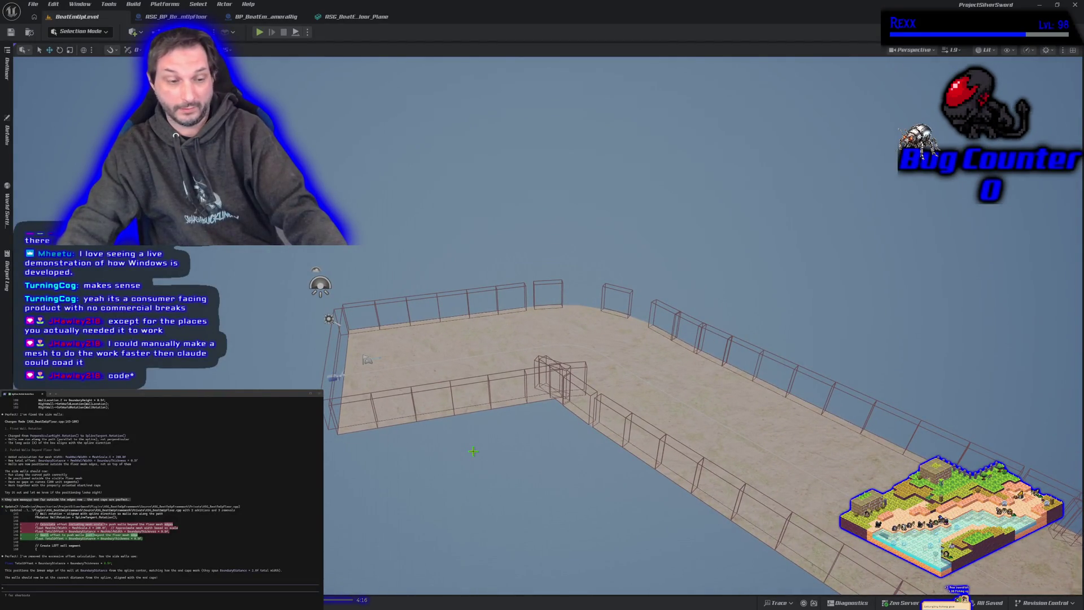
mouse_move(473, 451)
mouse_down()
mouse_move(466, 412)
mouse_move(492, 364)
mouse_up()
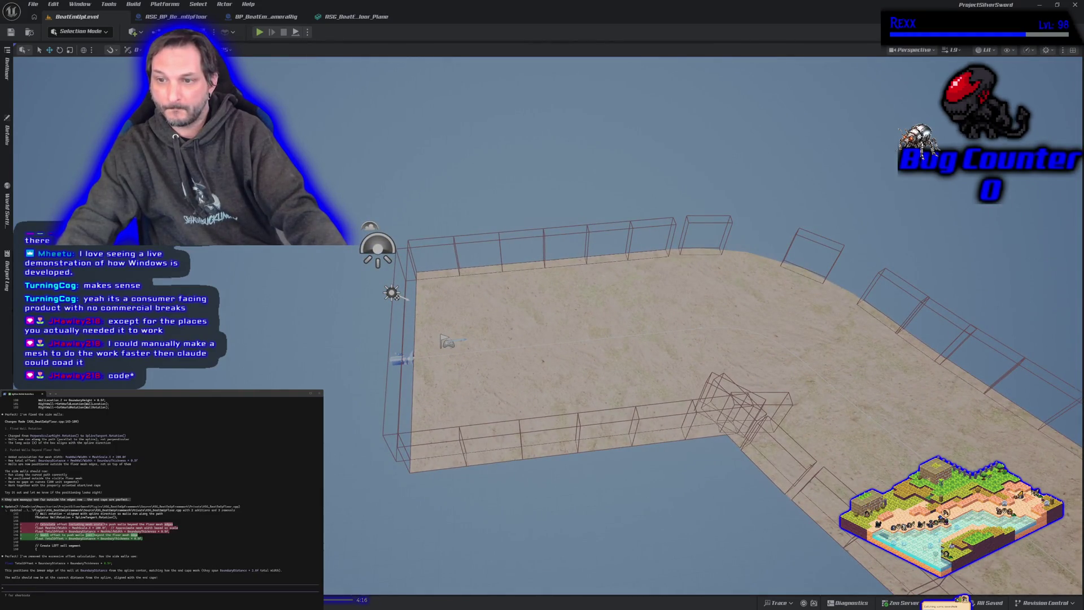
drag(492, 364, 539, 364)
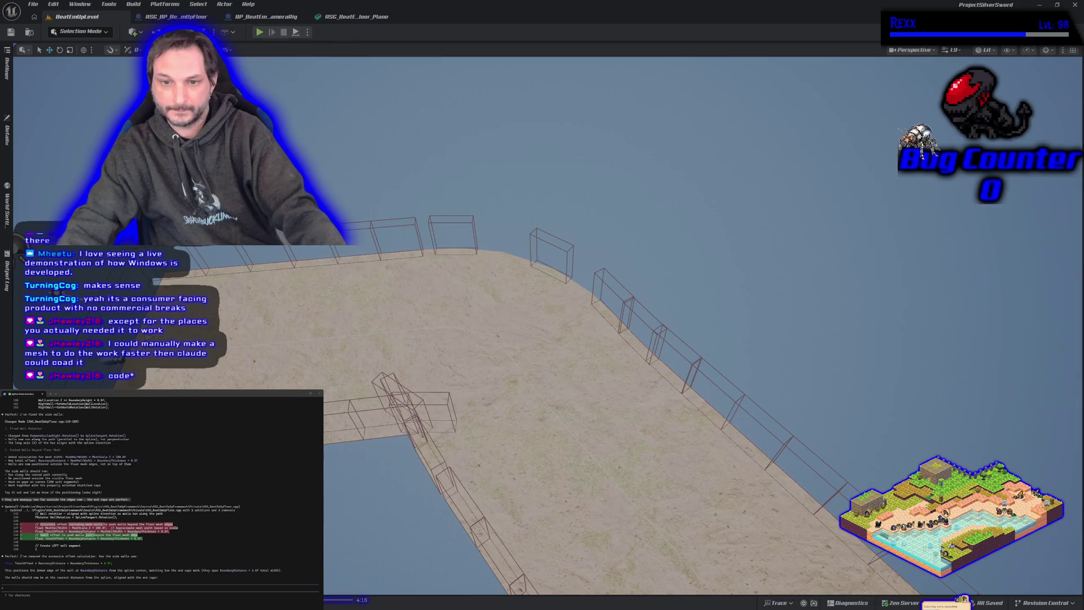
mouse_move(495, 451)
mouse_down()
mouse_move(452, 443)
mouse_move(443, 386)
mouse_move(464, 387)
mouse_move(464, 361)
mouse_move(471, 375)
mouse_move(500, 358)
mouse_move(492, 450)
mouse_up()
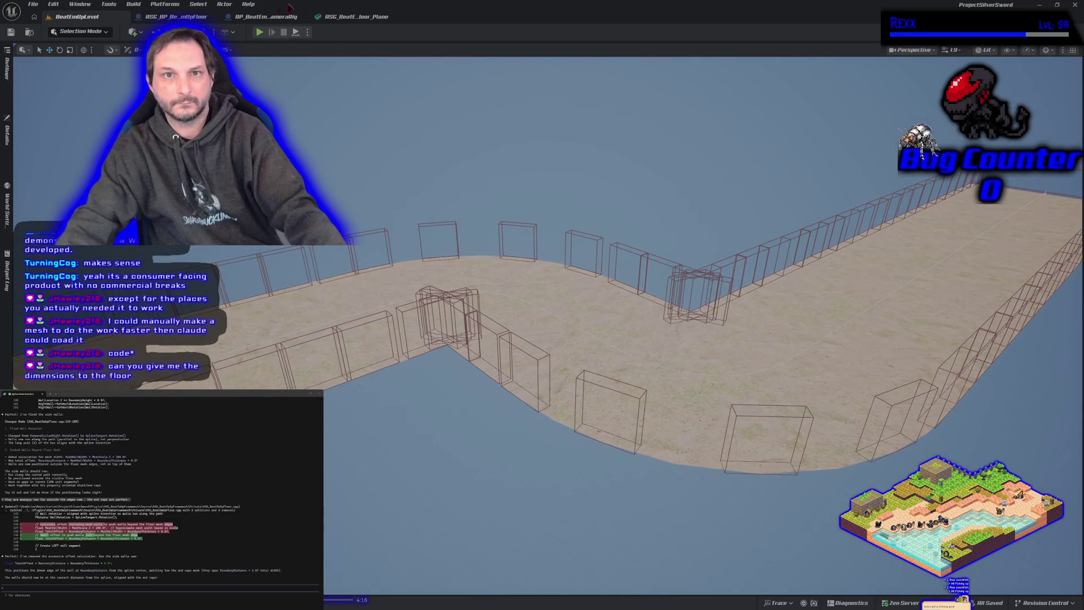
Switch to the ASG floor plane static mesh editor and orbit its preview.
click(354, 18)
mouse_move(508, 339)
mouse_down()
mouse_move(496, 383)
mouse_move(457, 415)
mouse_up()
drag(546, 275, 547, 275)
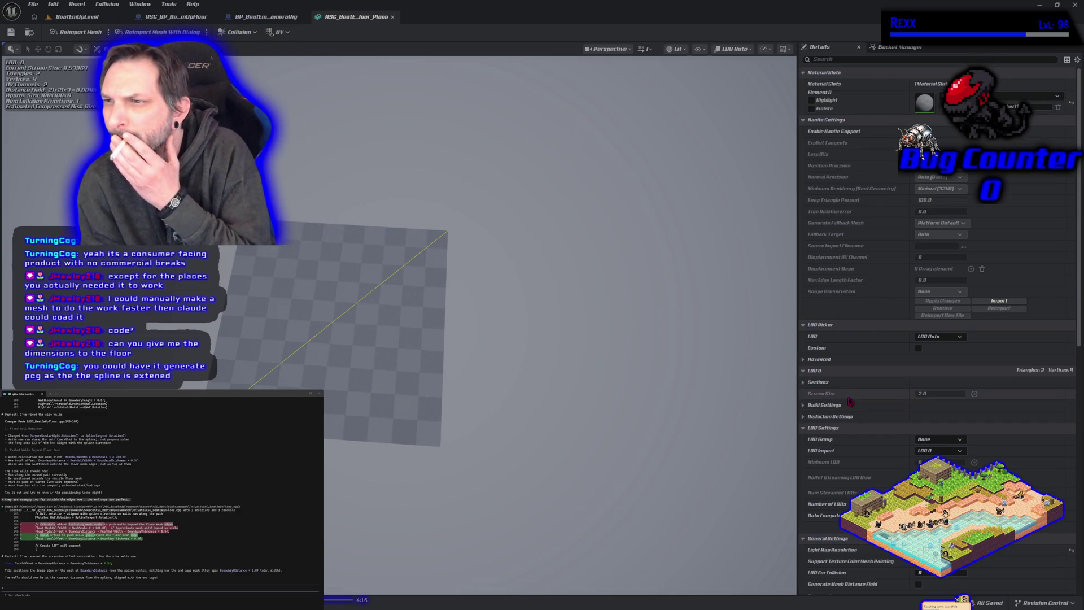
scroll(850, 401, down, 4)
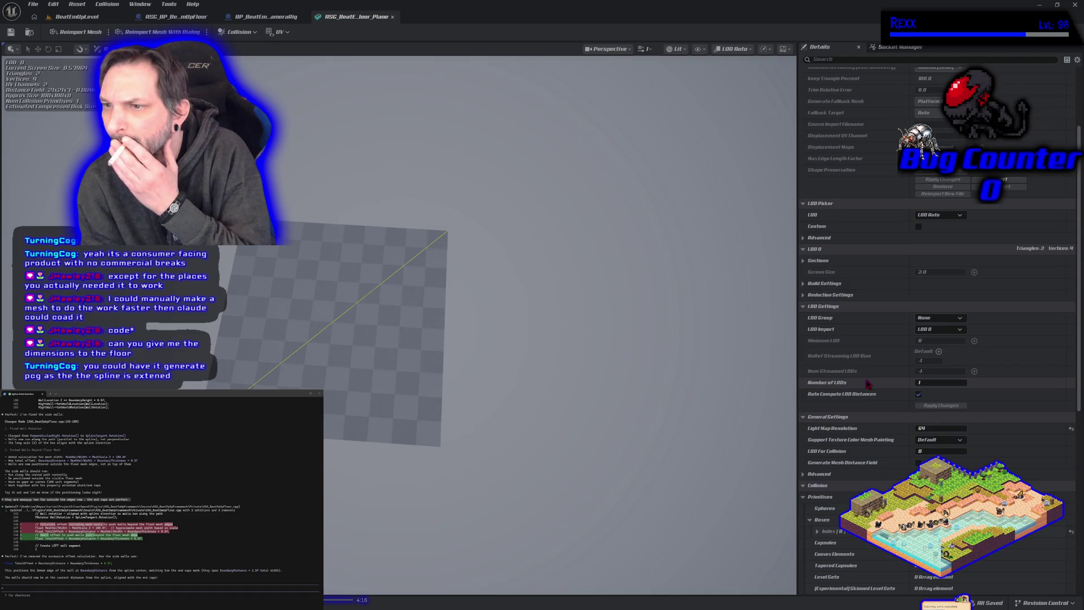
scroll(868, 384, down, 8)
scroll(866, 380, down, 4)
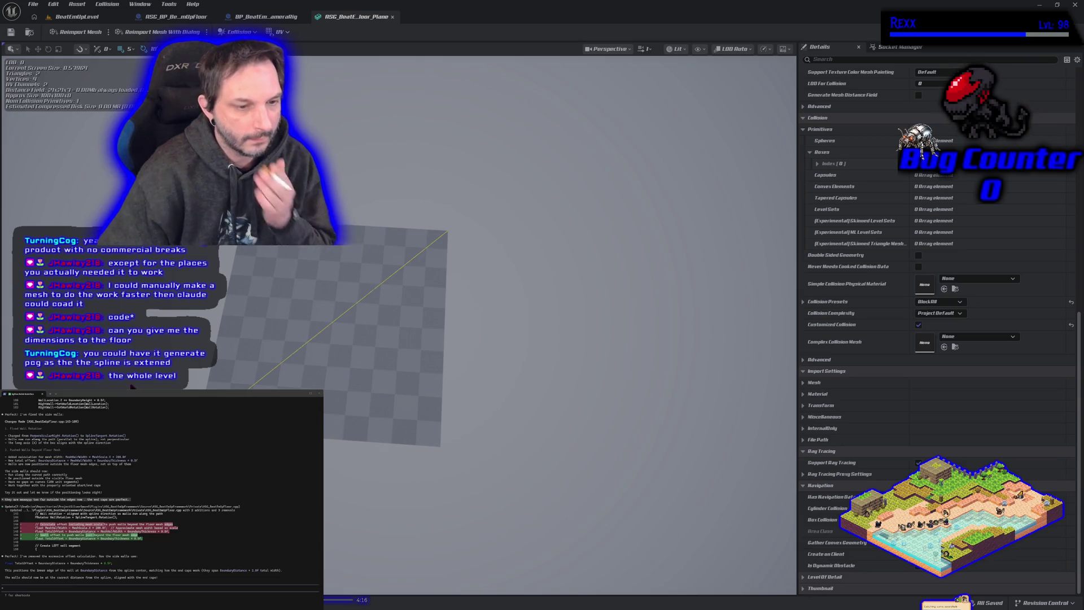
Return to BeatEmUpLevel and orbit around the wall-lined path toward its zig-zag turn.
click(73, 16)
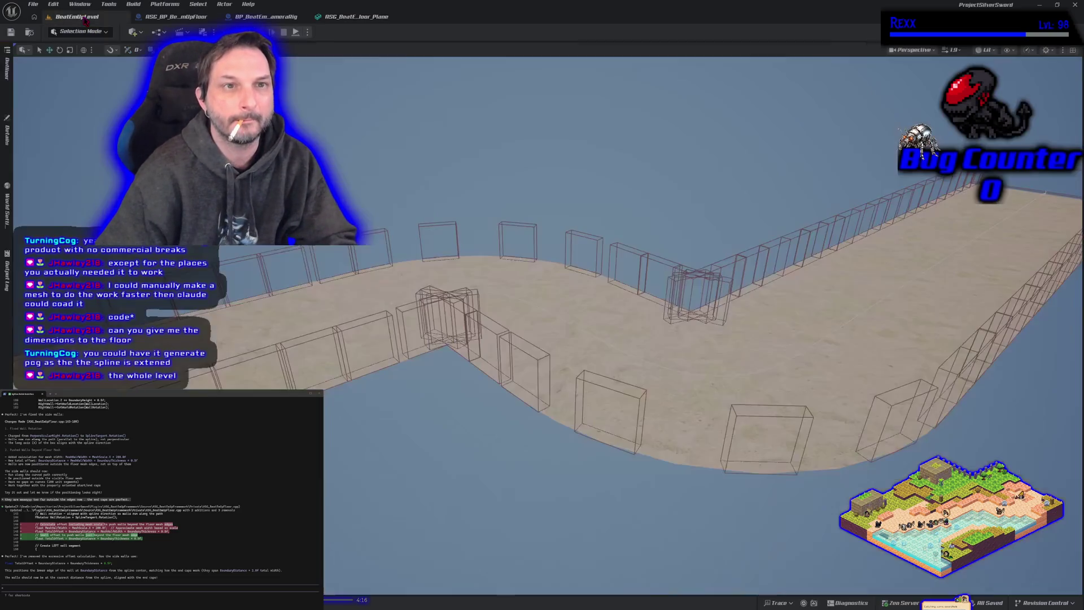
mouse_move(564, 338)
mouse_down()
mouse_move(683, 310)
mouse_move(723, 325)
mouse_up()
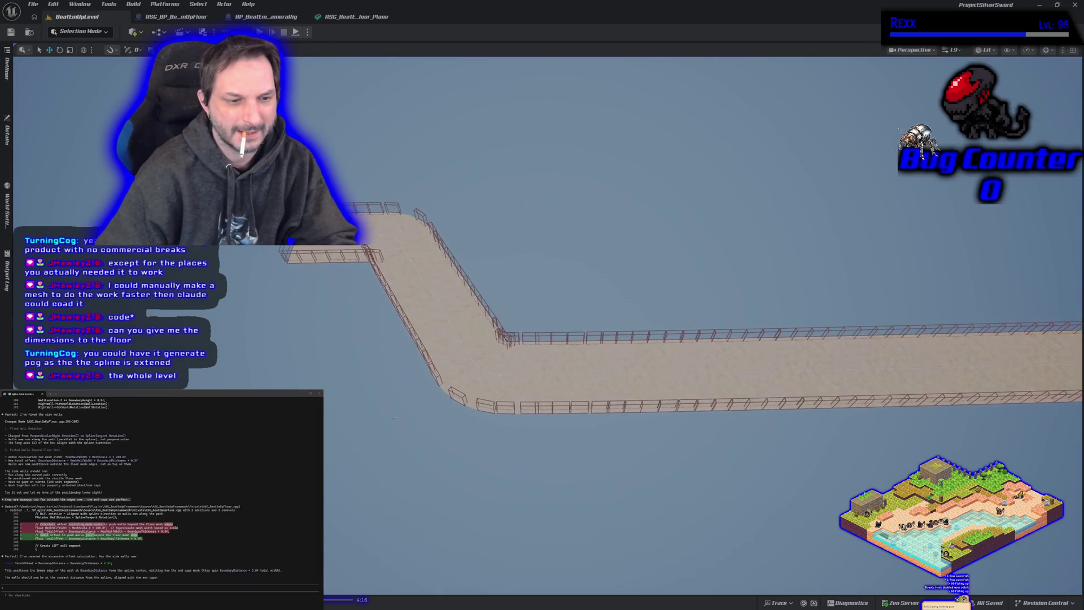
mouse_move(393, 418)
mouse_down()
mouse_move(416, 271)
mouse_move(356, 269)
mouse_up()
scroll(356, 269, up, 5)
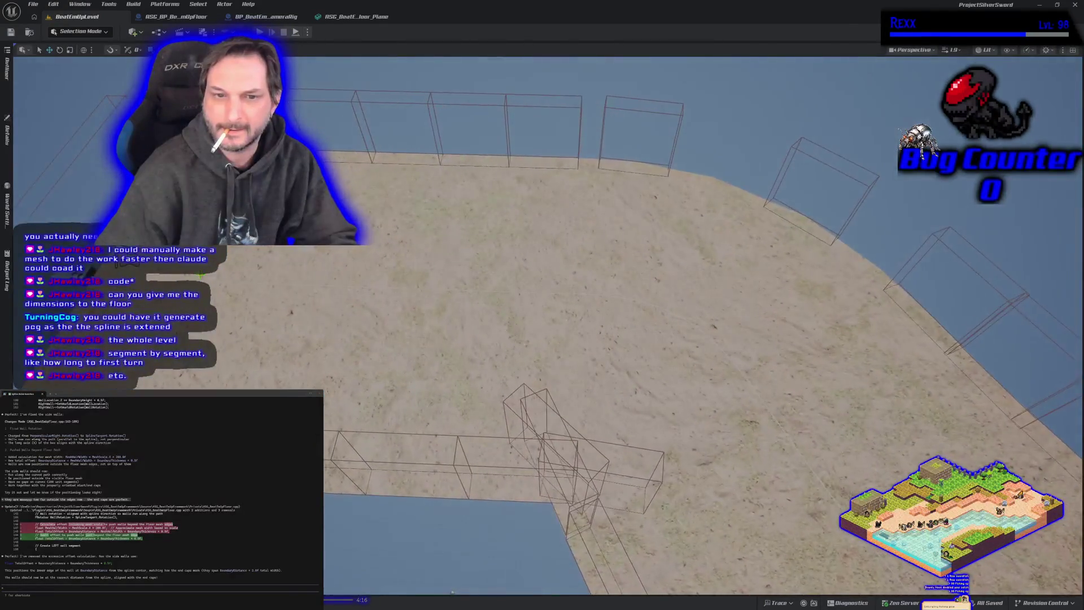
scroll(200, 274, down, 8)
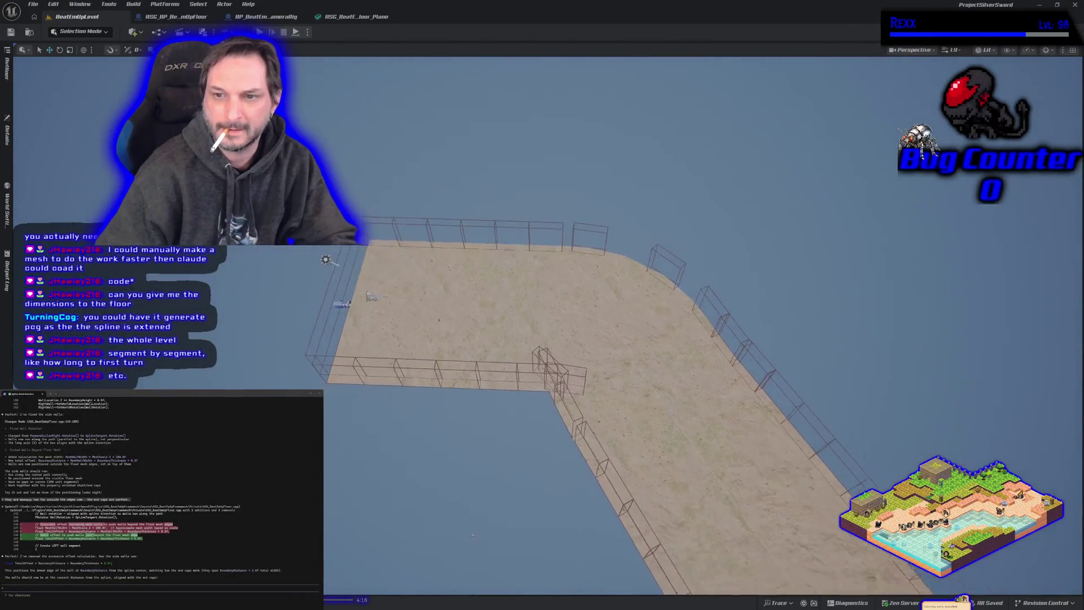
scroll(564, 339, down, 3)
mouse_move(565, 339)
mouse_down()
mouse_move(649, 338)
mouse_move(686, 361)
mouse_up()
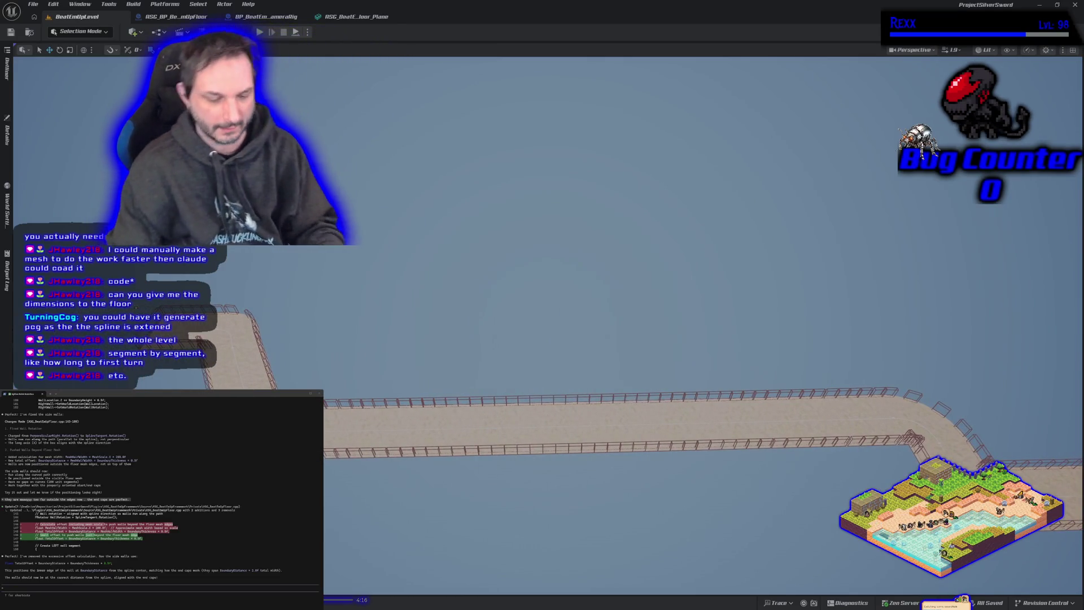
mouse_move(362, 289)
mouse_down()
mouse_move(330, 289)
mouse_move(361, 288)
mouse_up()
Fly close to the corner walls, then pull back and follow the long walkway.
drag(673, 462, 658, 345)
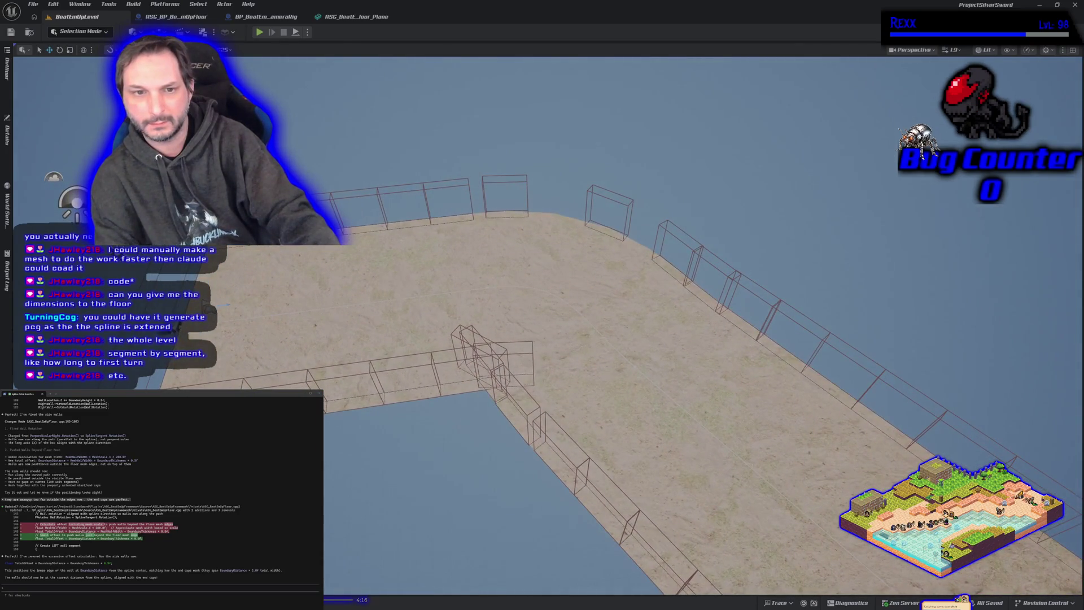
key(a)
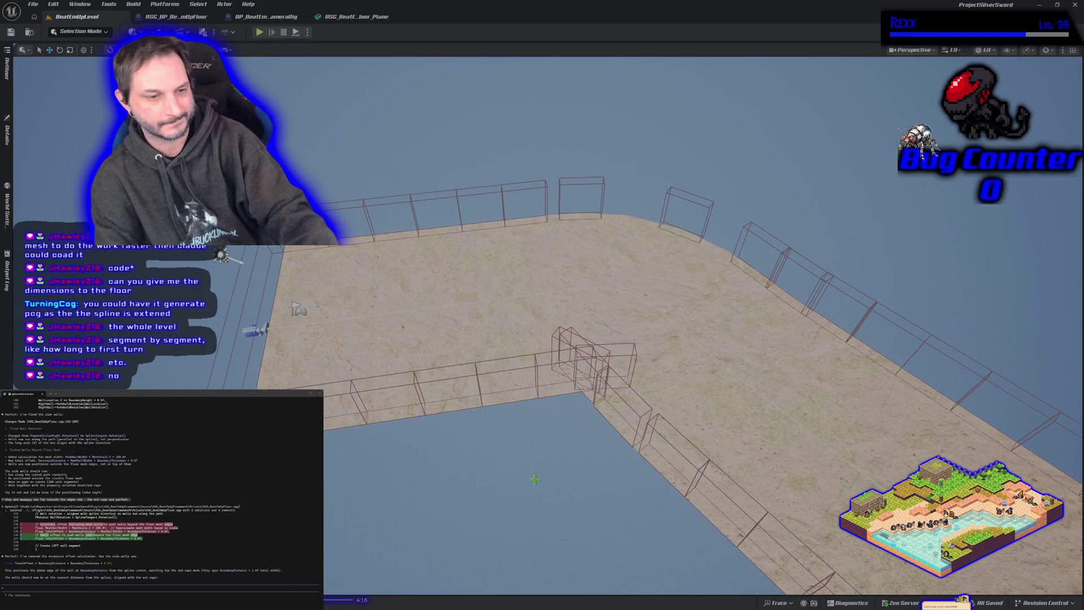
key(s)
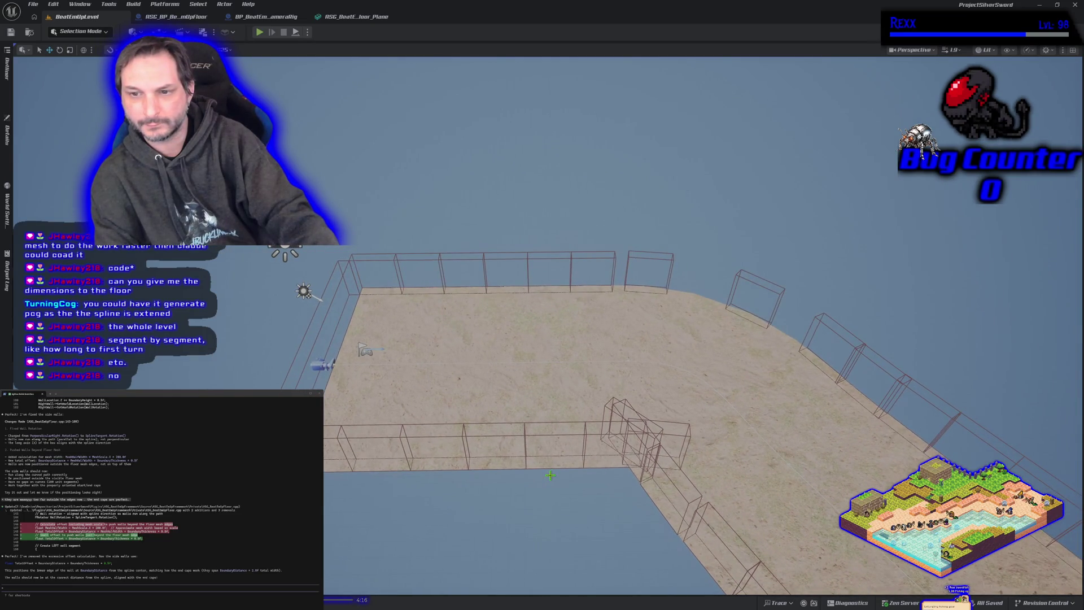
drag(552, 474, 491, 462)
key(s)
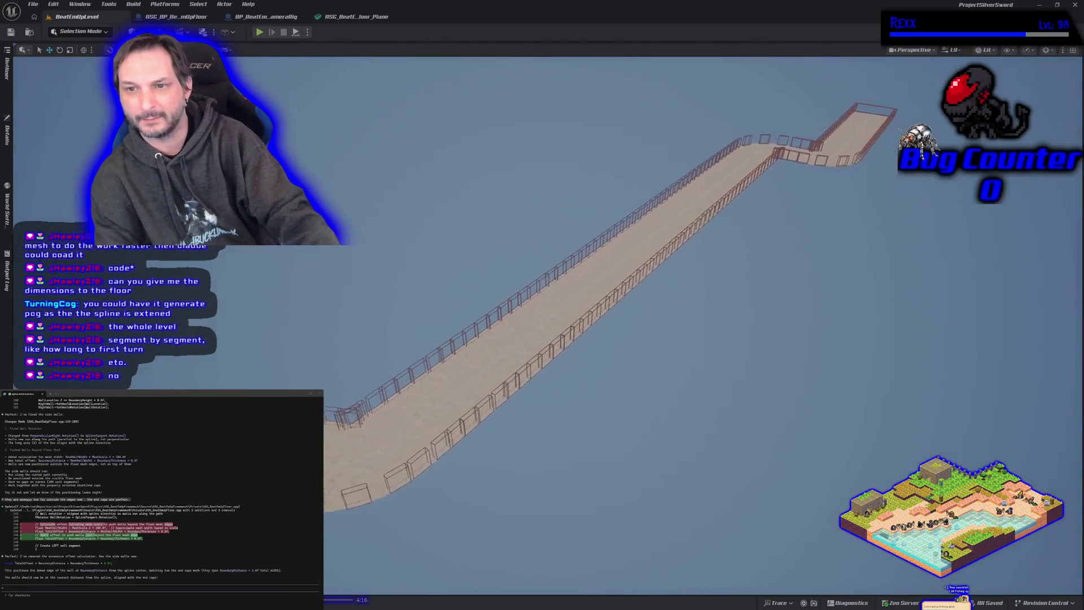
mouse_move(542, 339)
mouse_down()
mouse_move(632, 338)
mouse_move(541, 338)
mouse_move(418, 276)
mouse_move(417, 322)
mouse_up()
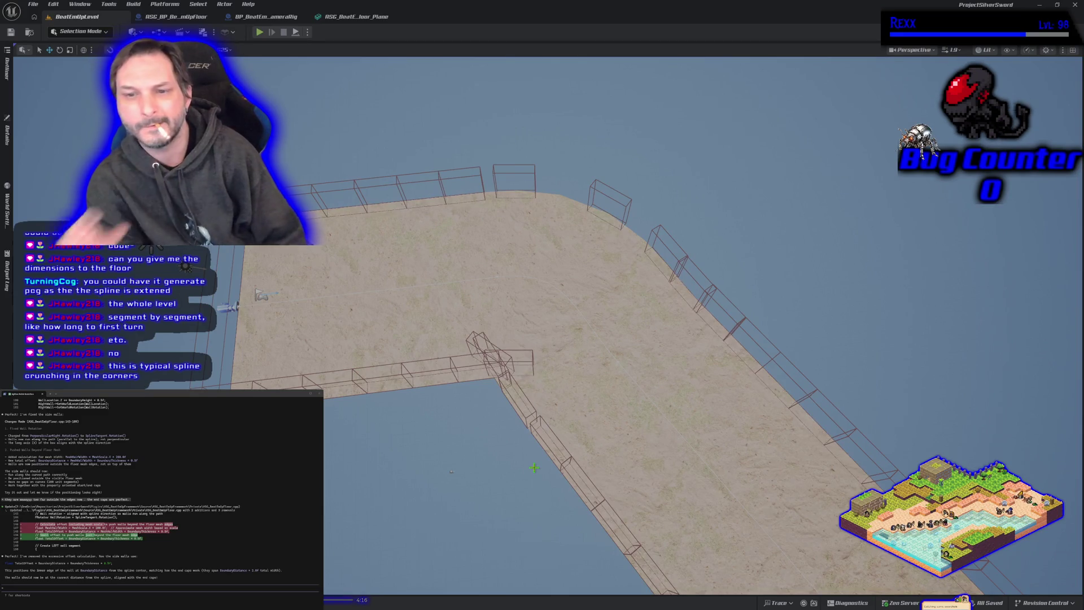
mouse_move(580, 384)
mouse_down()
mouse_move(550, 265)
mouse_move(415, 368)
mouse_up()
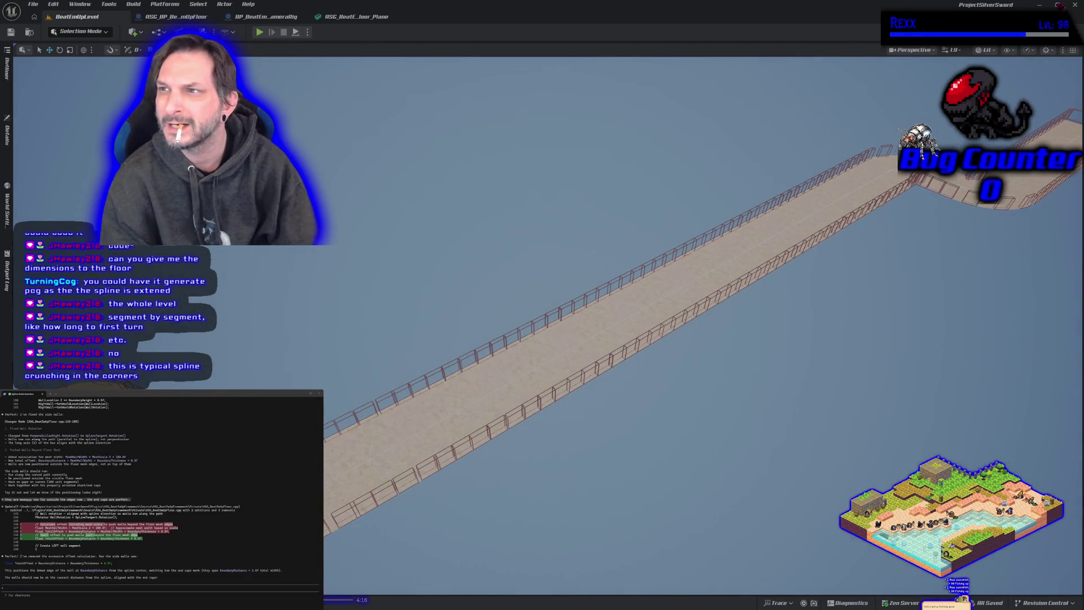
key(alt+Tab)
Report the walls bunching at inside corners to Claude Code and accept its ASG_BeatEmUpFloor.cpp edits.
text(the ins)
text(ide cor)
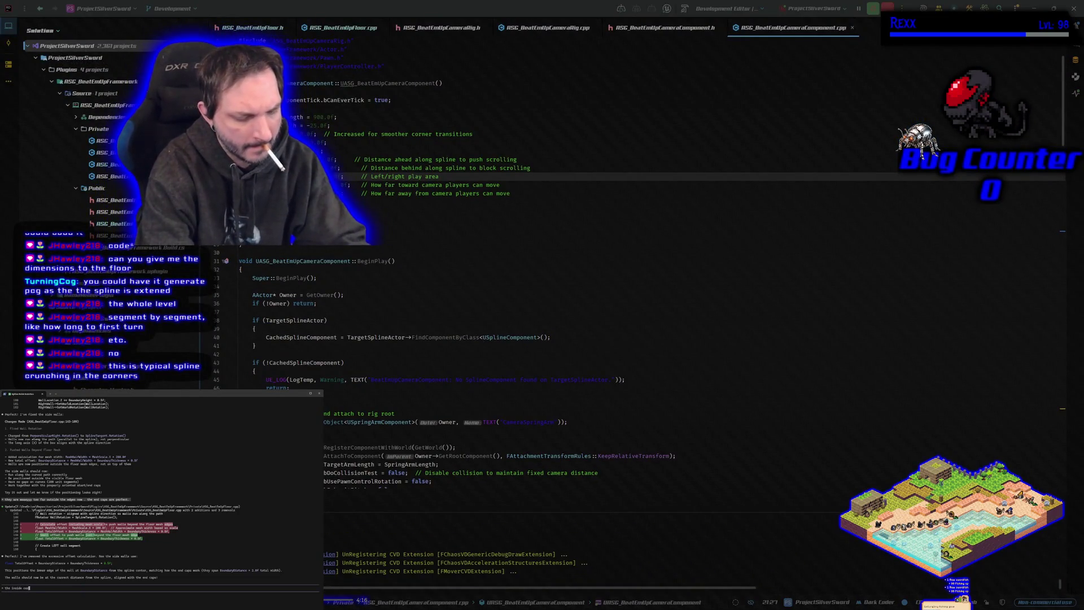
text(ing up and creating unwanted col)
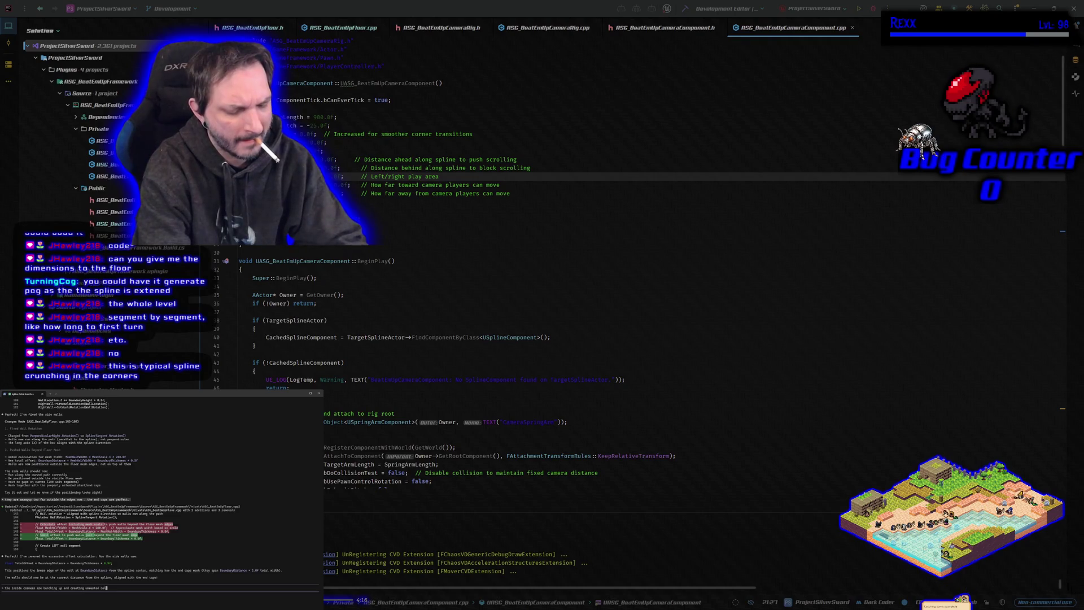
text(lision. the outside corners are)
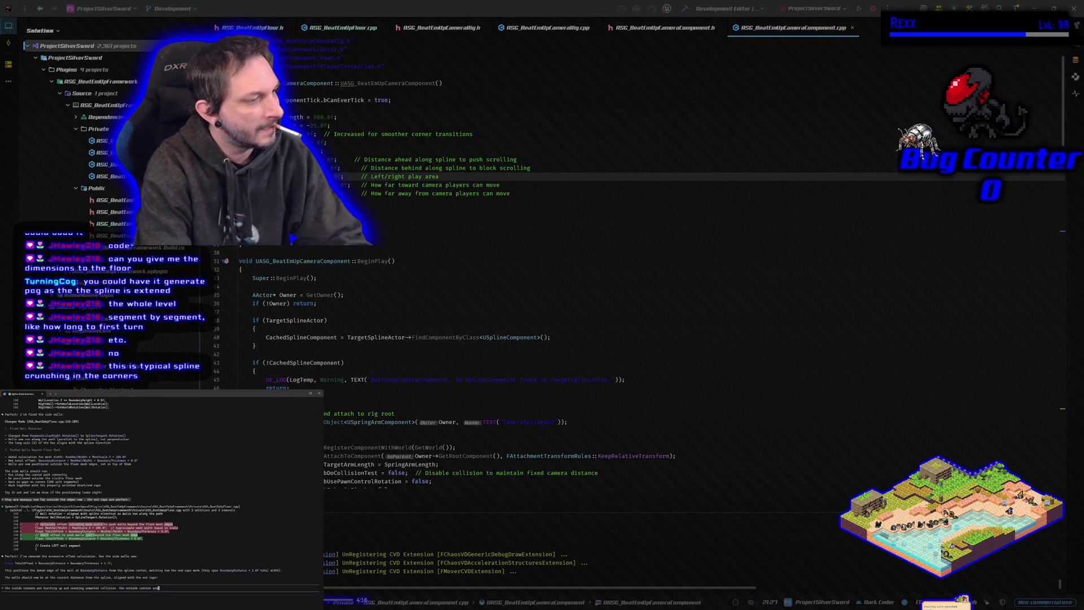
text(t ha)
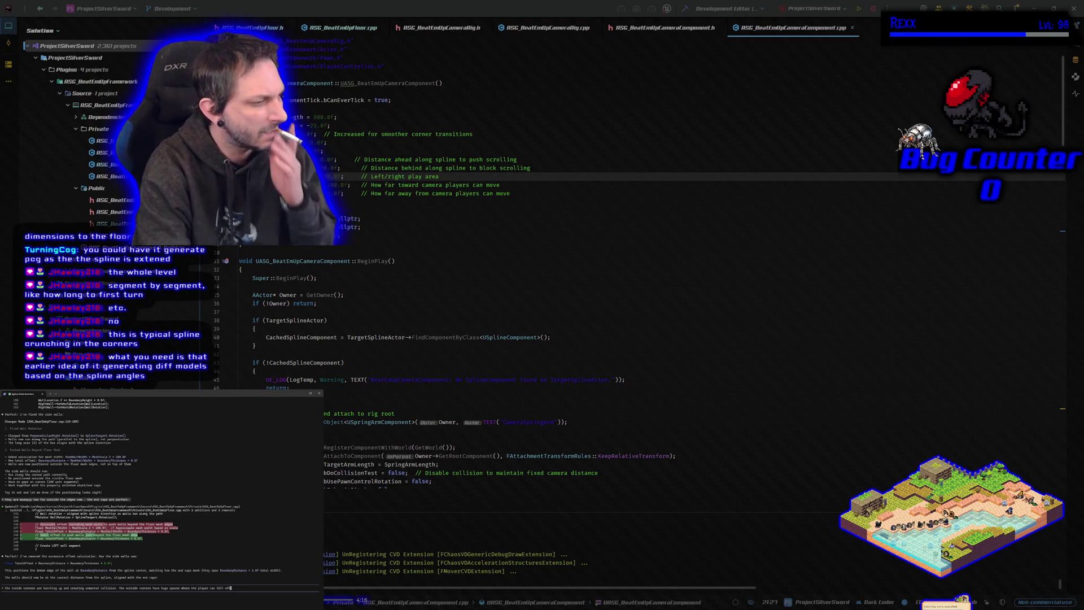
key(Return)
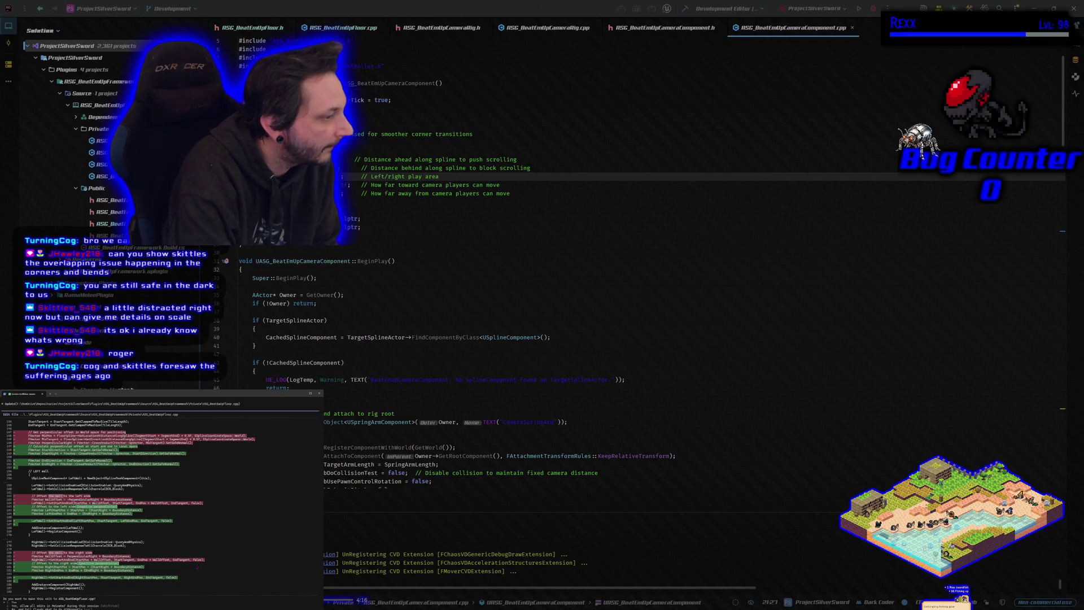
key(Return)
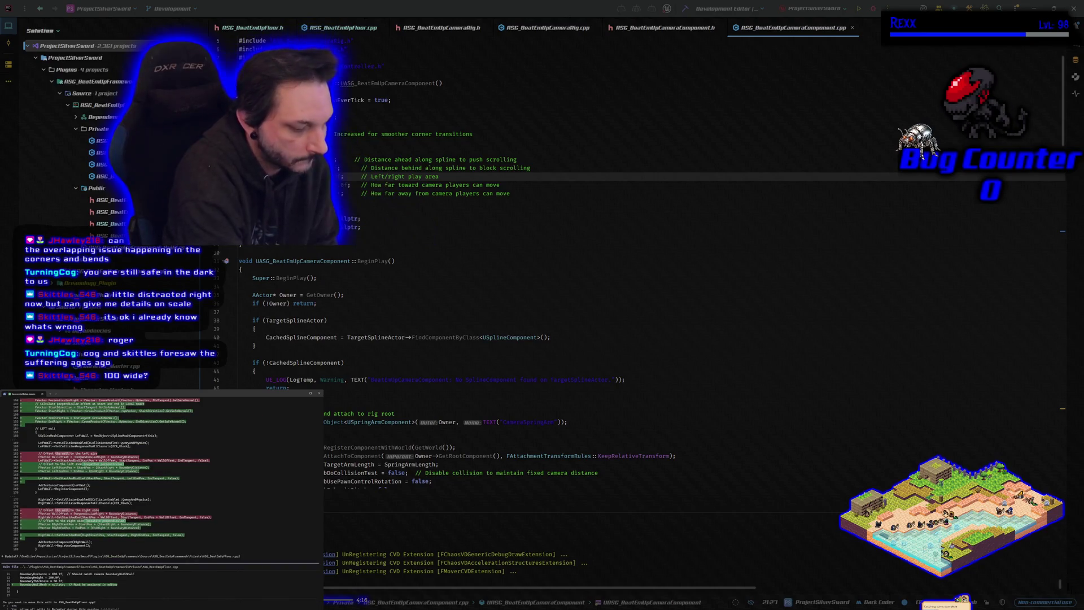
key(Return)
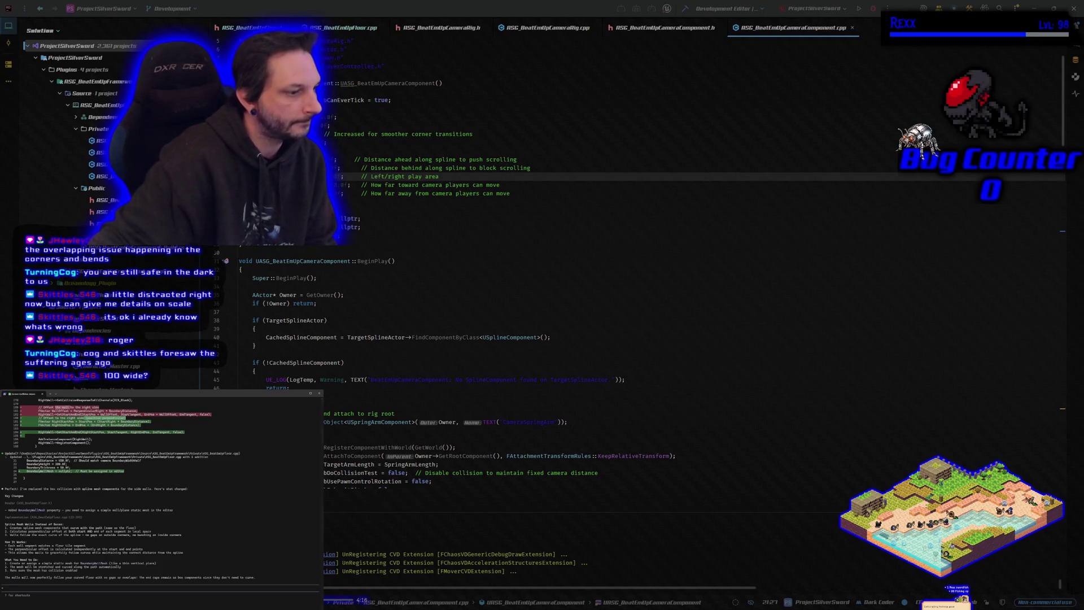
Rebuild the project and relaunch Unreal Editor under the debugger.
click(684, 11)
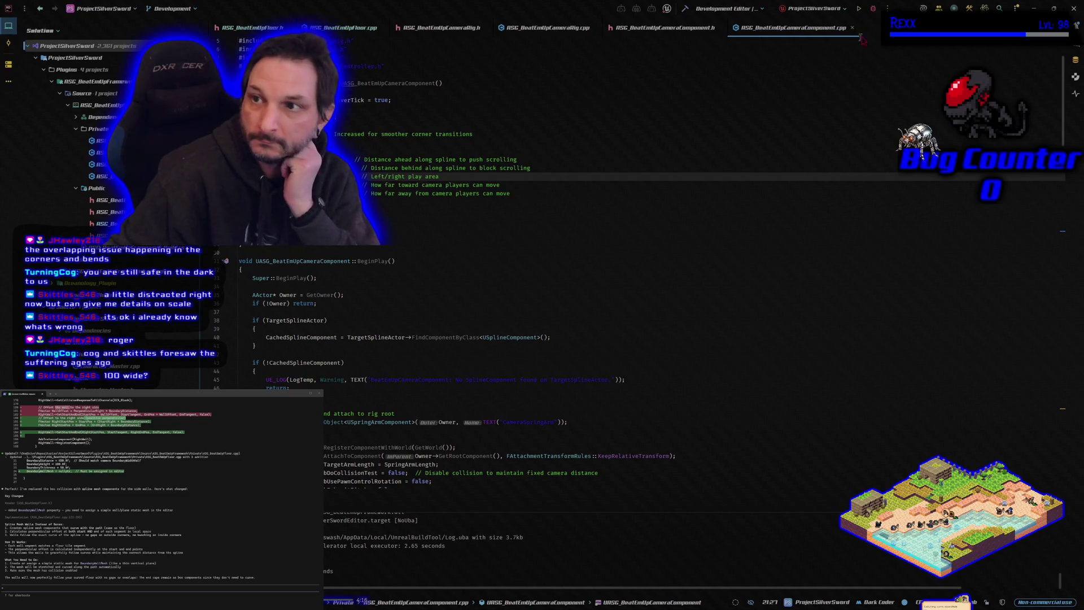
click(872, 9)
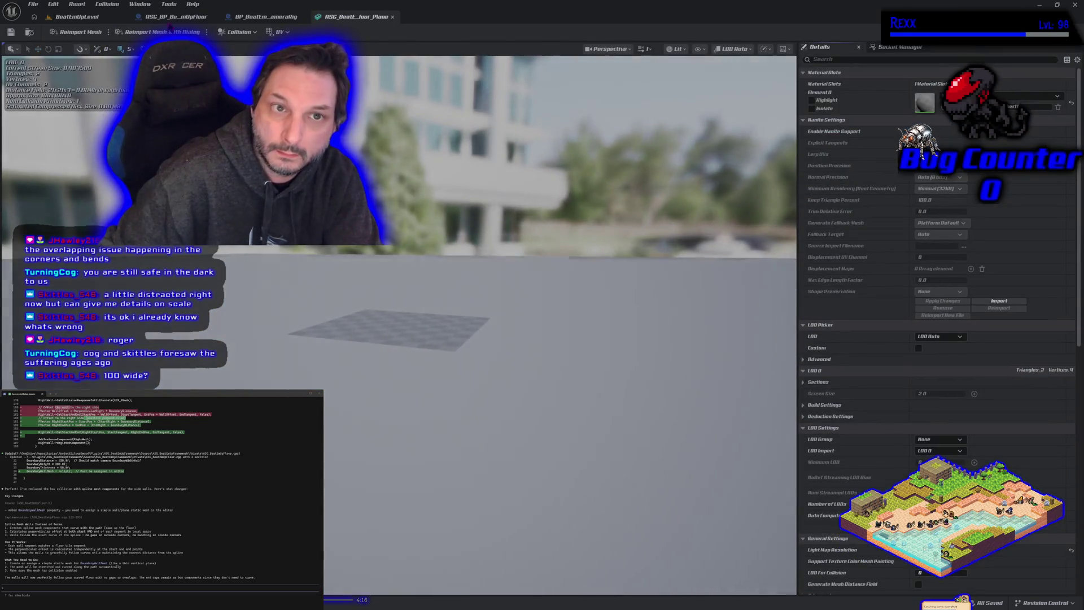
Return to BeatEmUpLevel and tilt the view to inspect the rebuilt floor path's zig-zag bends.
click(73, 17)
scroll(621, 338, down, 5)
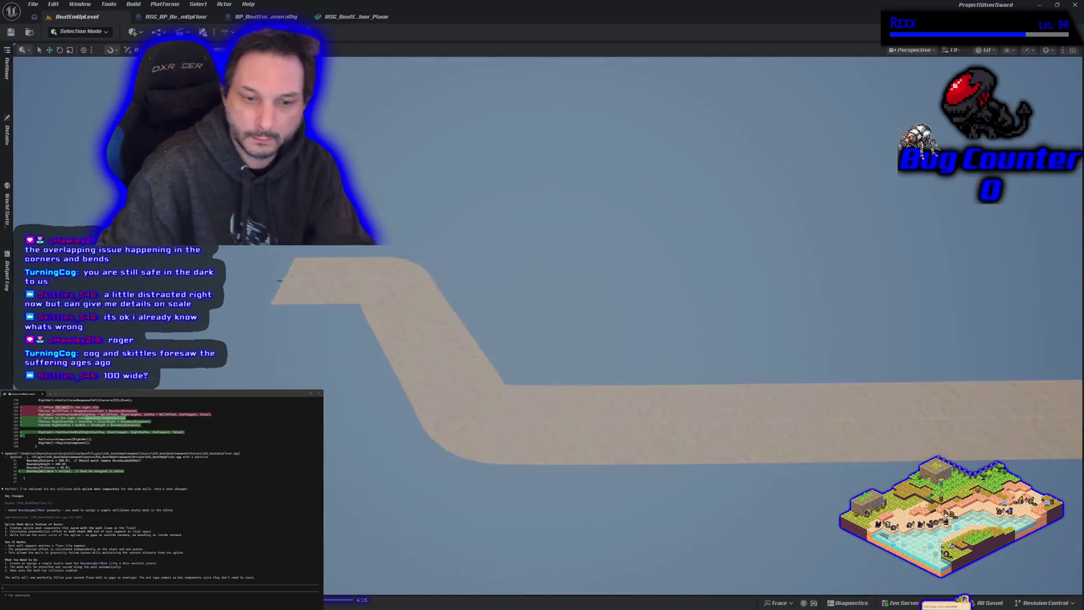
scroll(621, 339, up, 5)
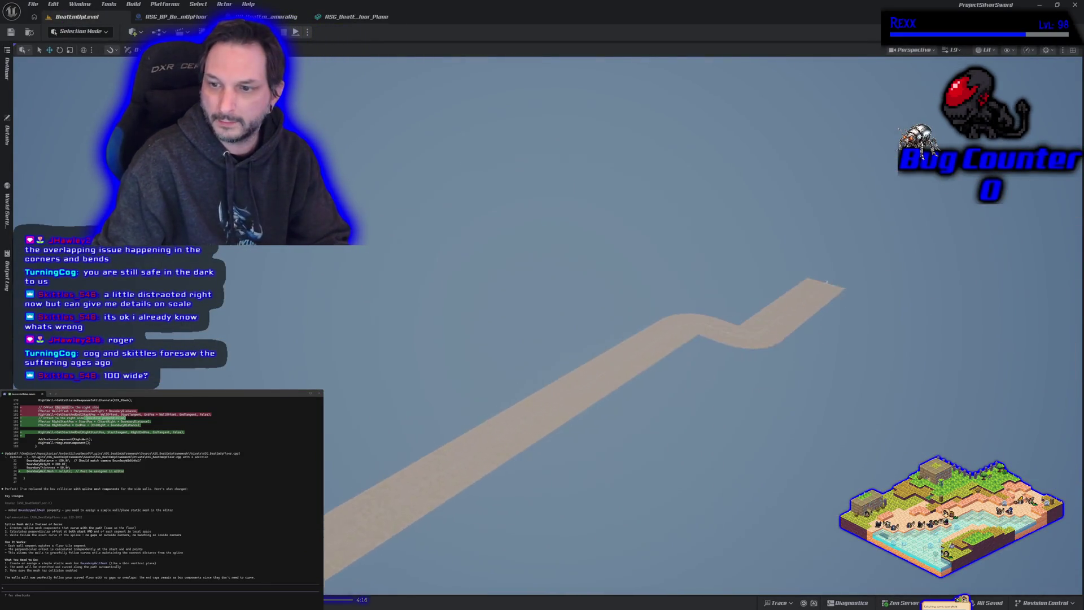
drag(621, 339, 621, 260)
drag(437, 260, 437, 310)
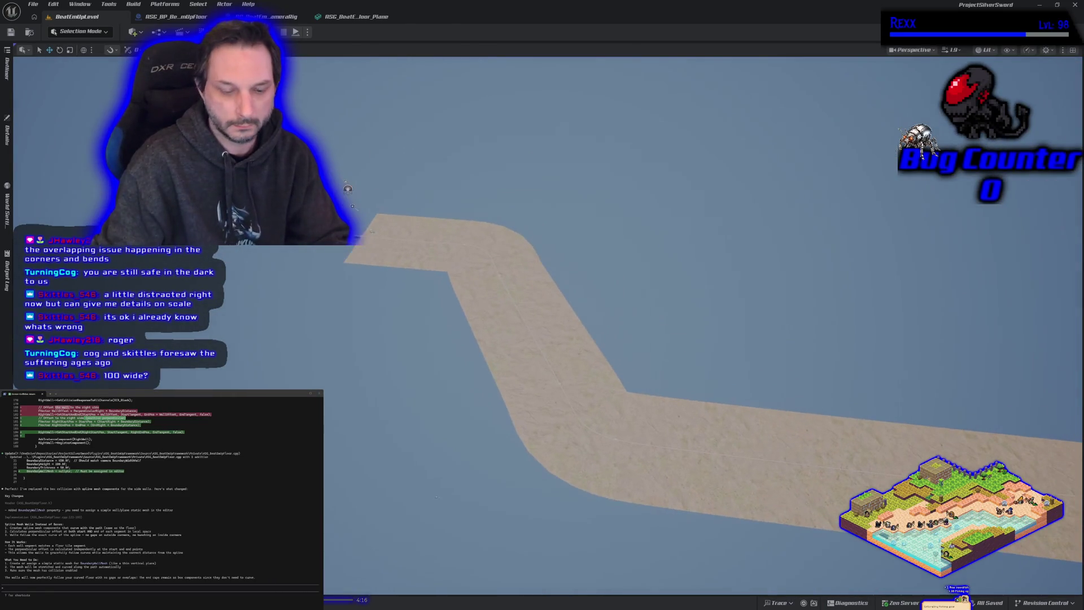
Play-test the level: walk the character across the sand floor with W, A and D, jump, then stop.
key(alt+p)
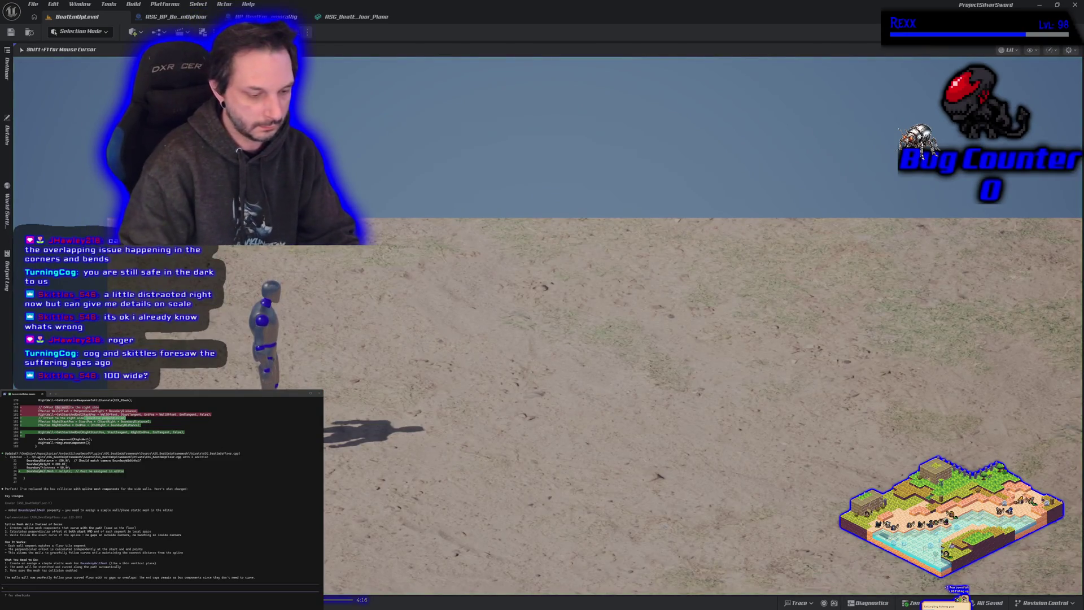
click(436, 306)
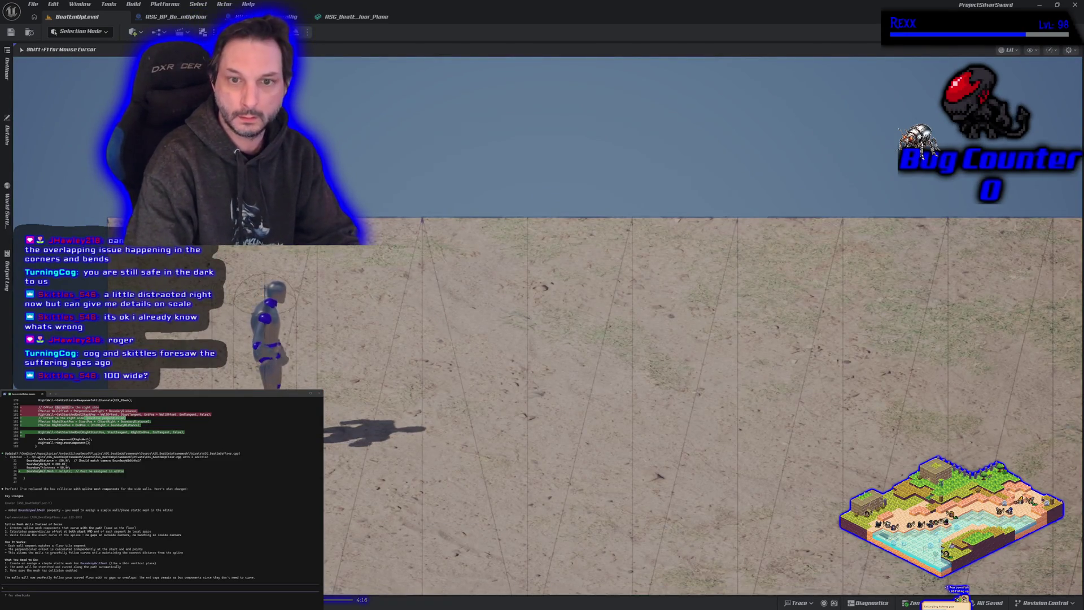
key(w)
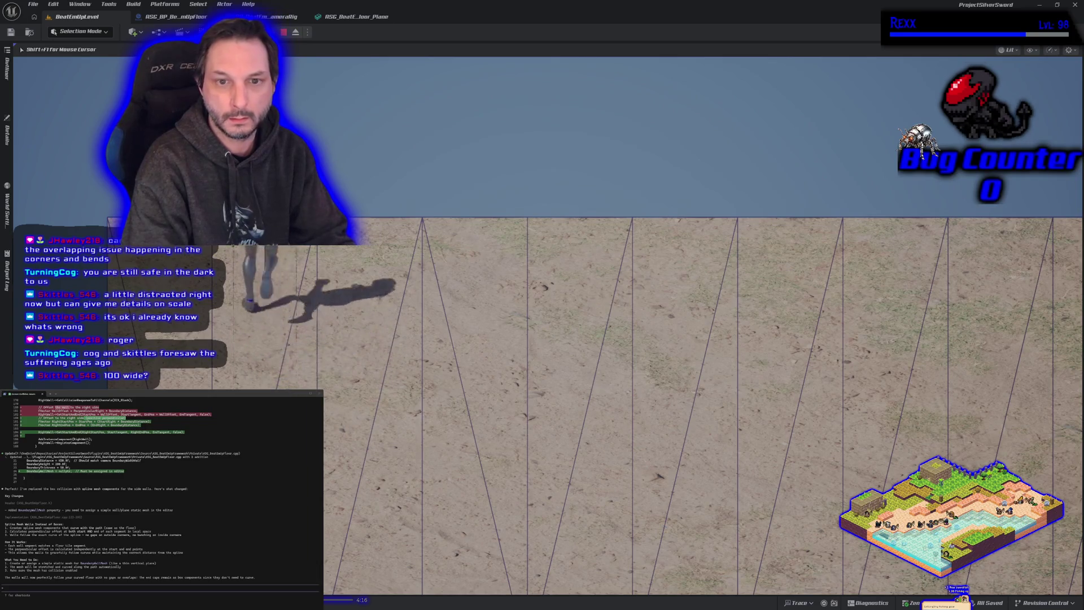
key(a)
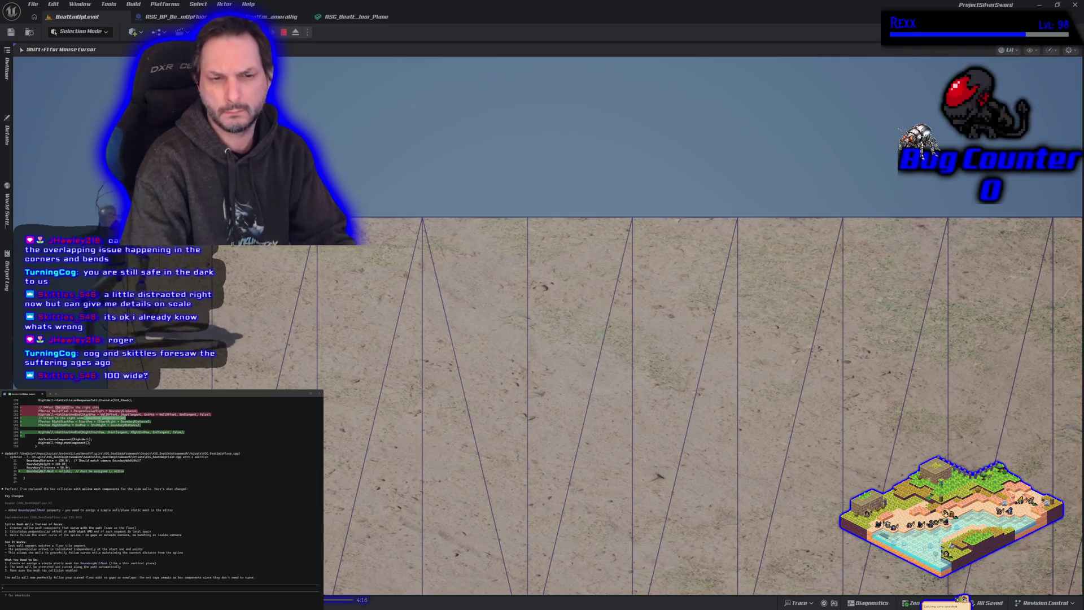
key(d)
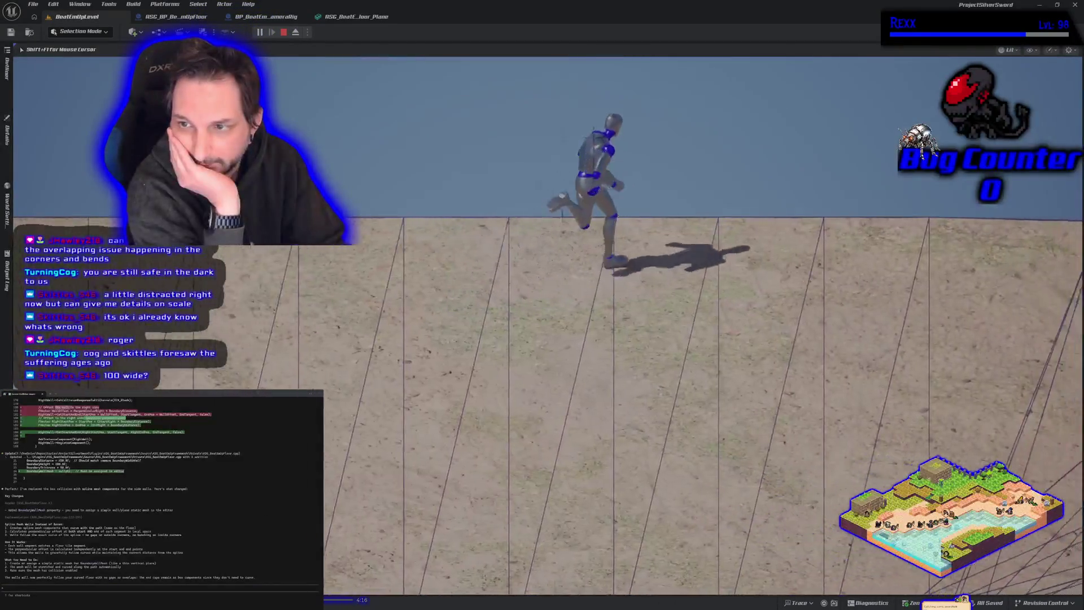
key(space)
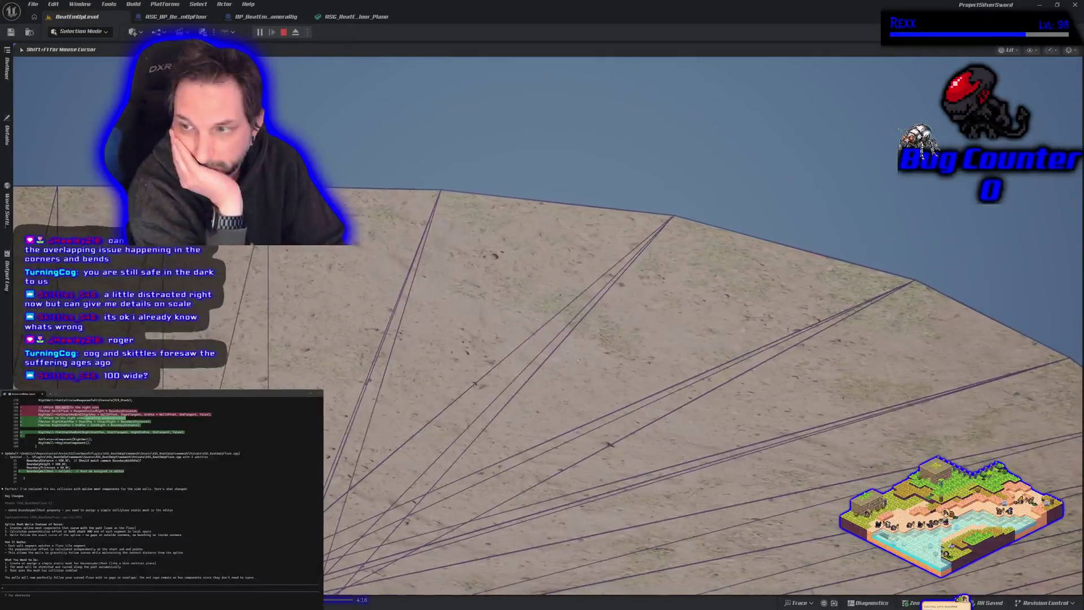
key(Escape)
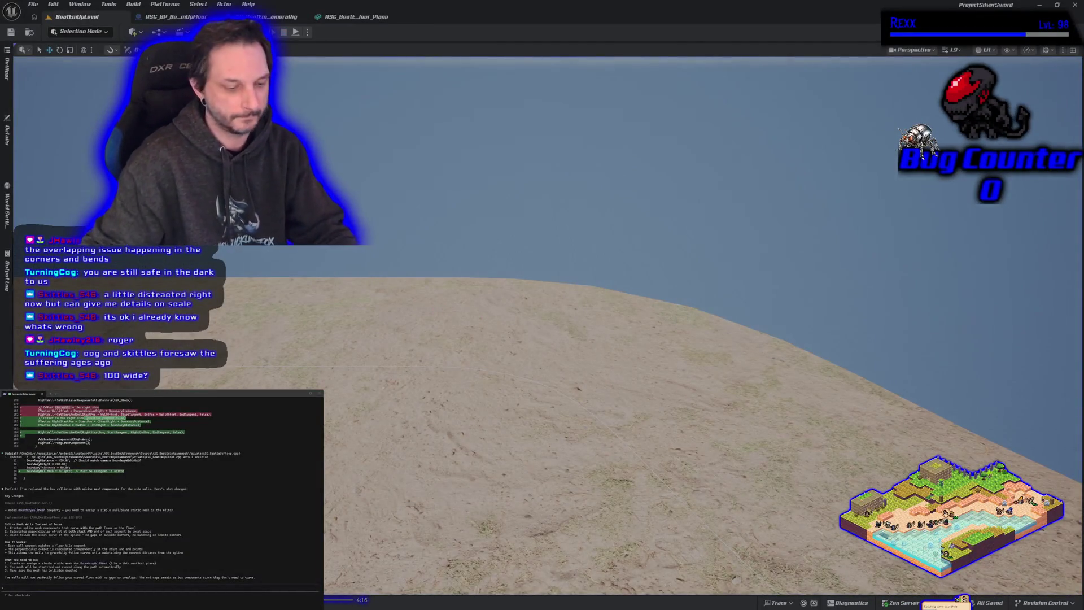
Zoom the viewport out and briefly open, then close, the Output Log.
scroll(235, 259, down, 5)
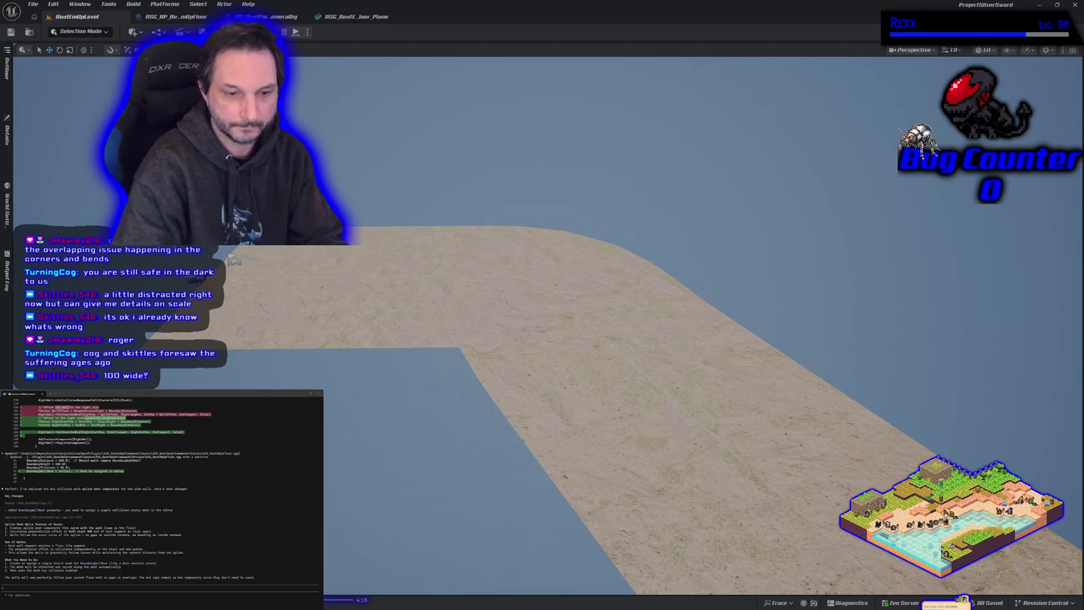
key(ctrl+shift+space)
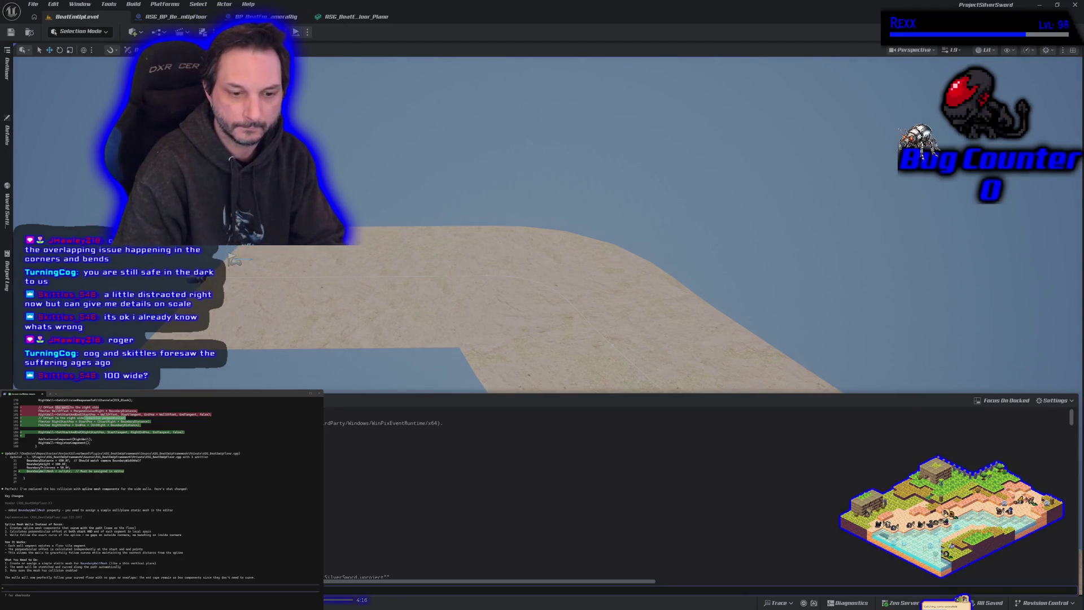
key(ctrl+shift+space)
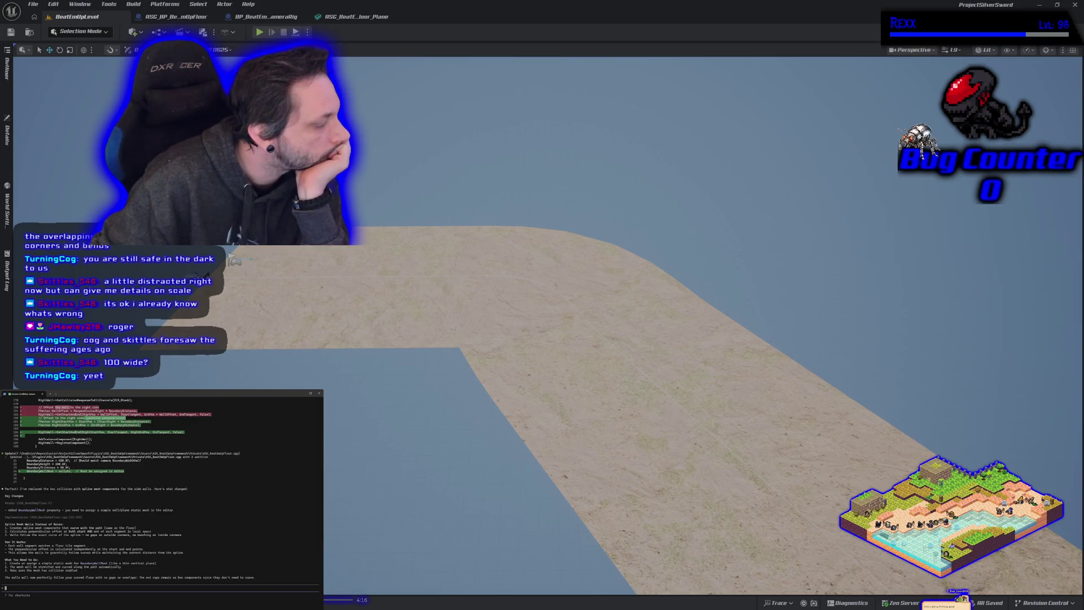
Tell Claude Code the character isn't visible in the editor, then open the floor blueprint's defaults.
text(cop)
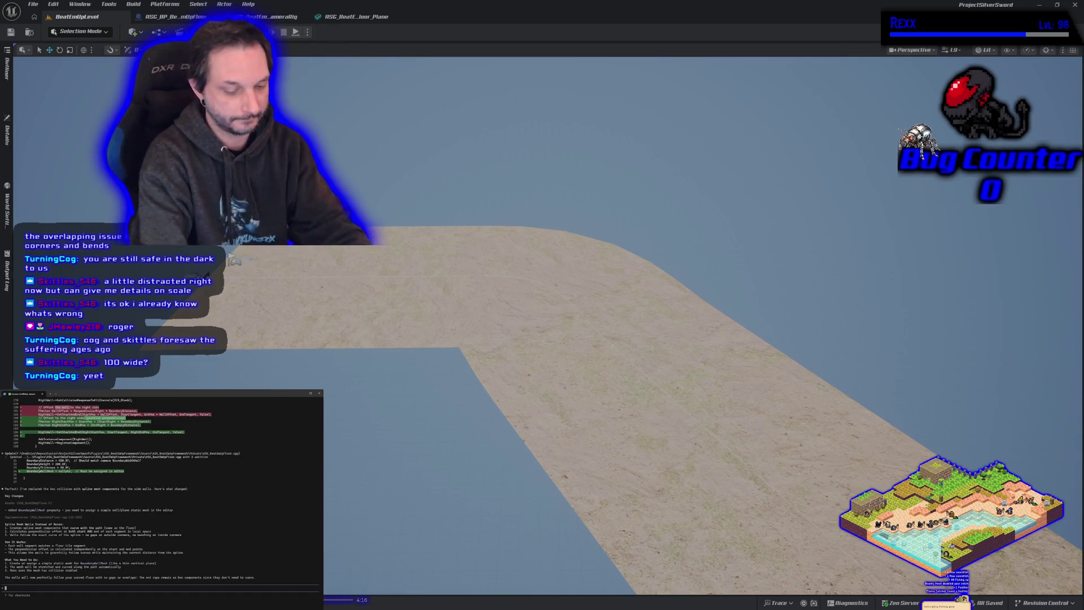
text( i cannot)
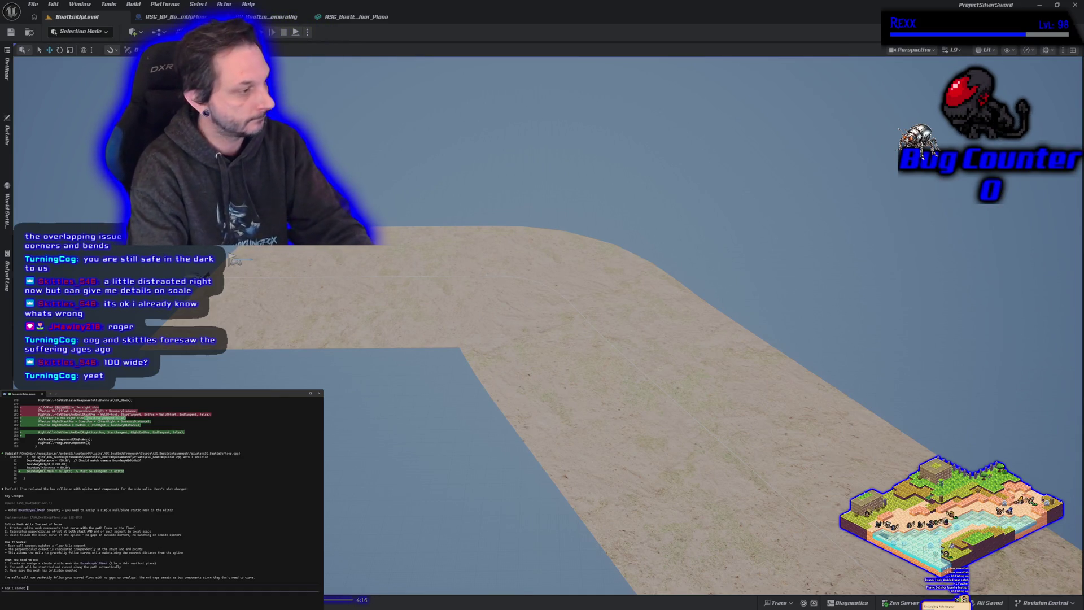
text( see the ca)
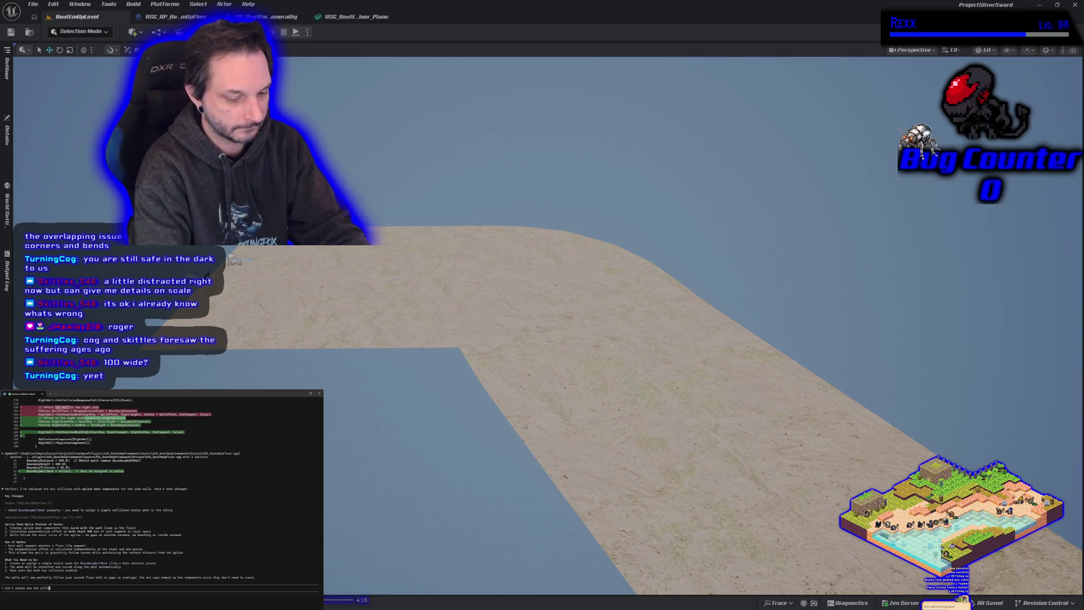
text( in editor, )
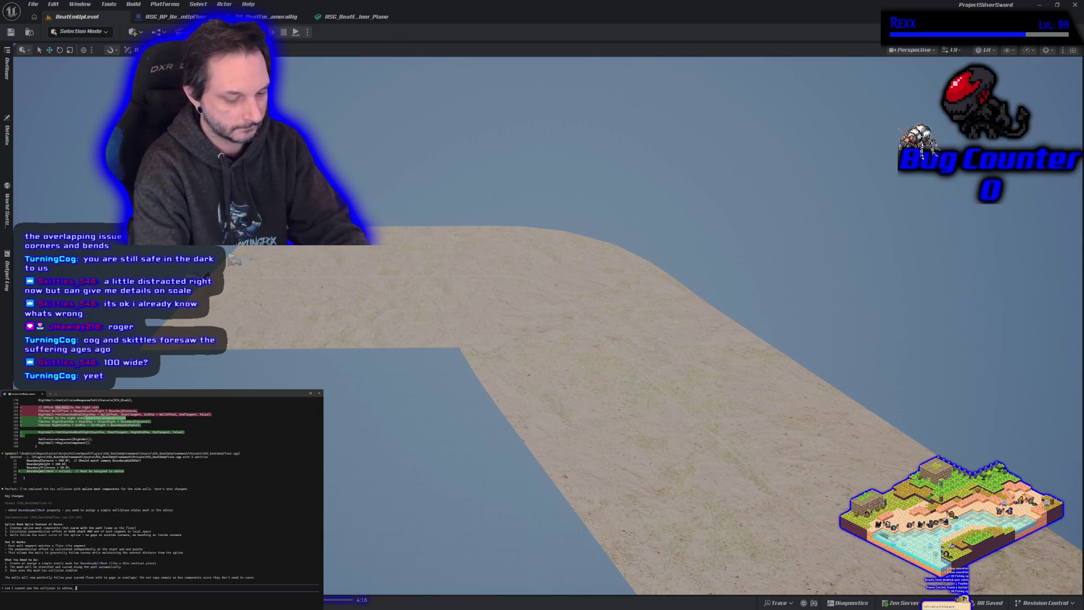
text(ff)
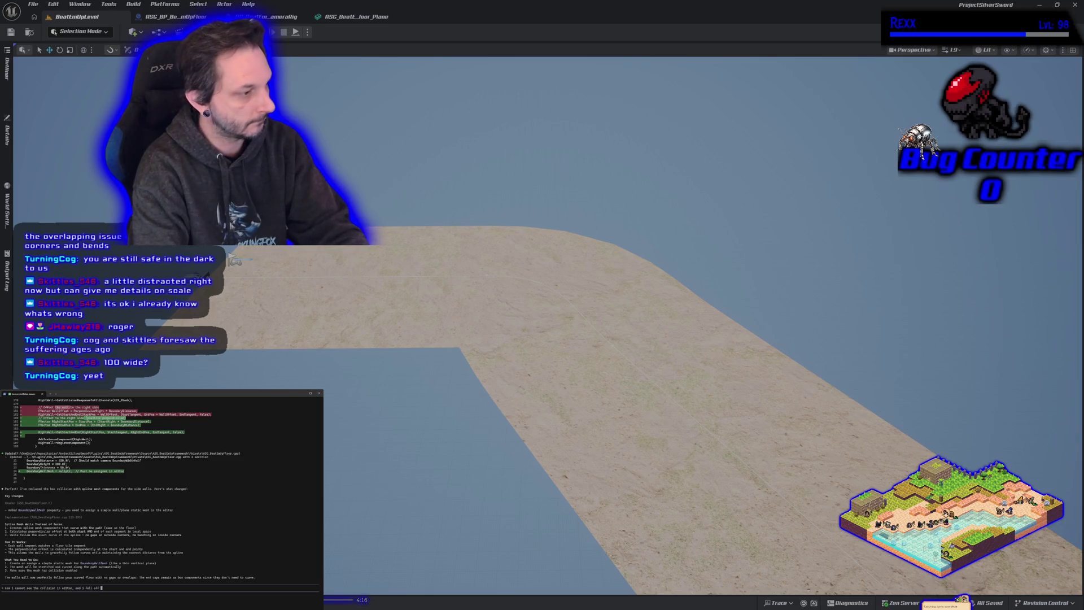
text(at some point)
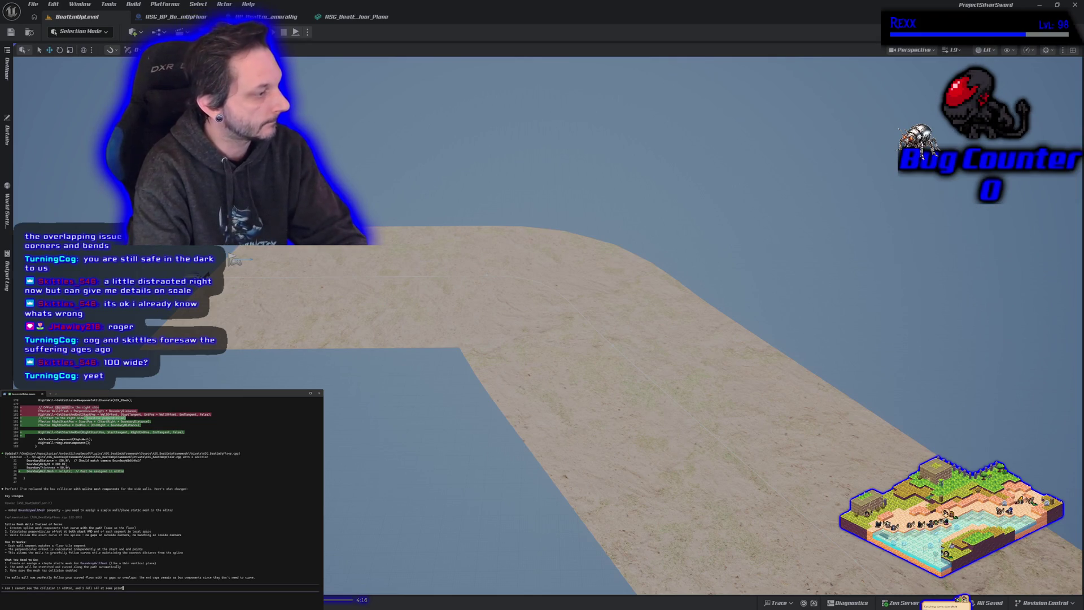
key(Return)
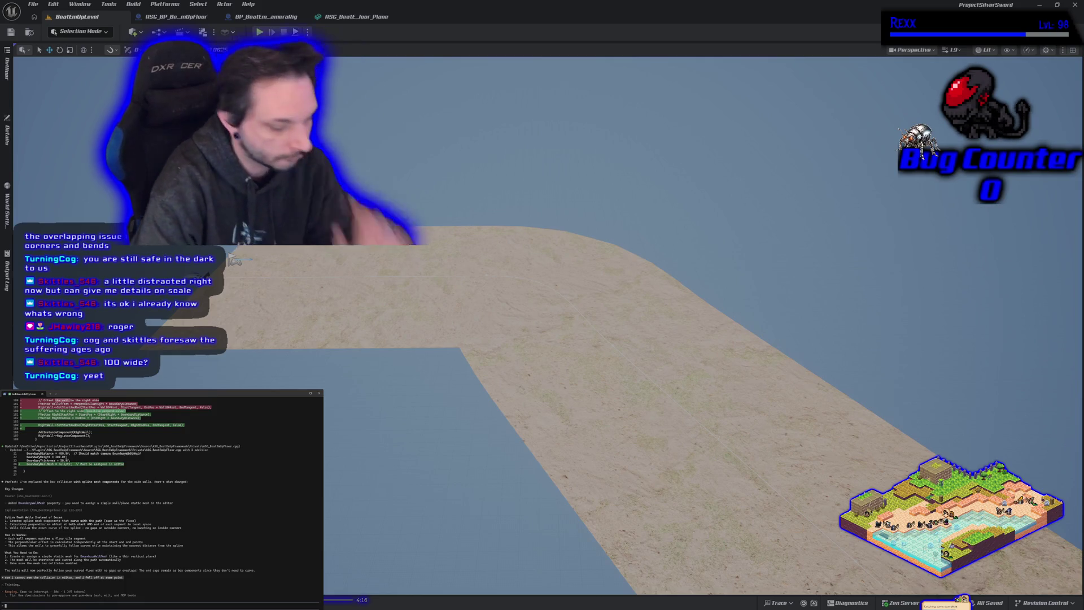
key(Escape)
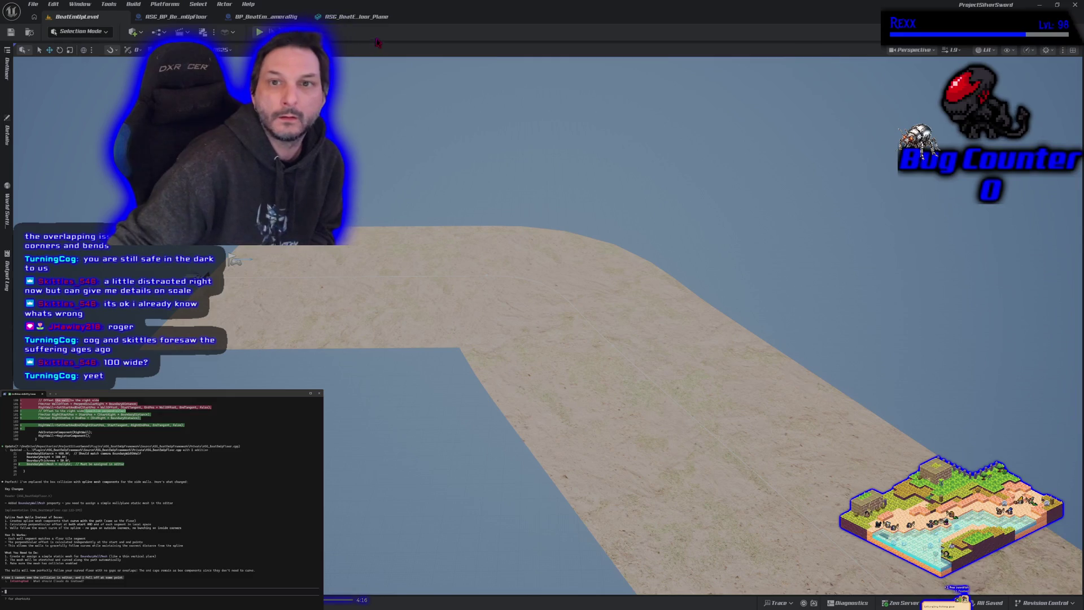
click(181, 17)
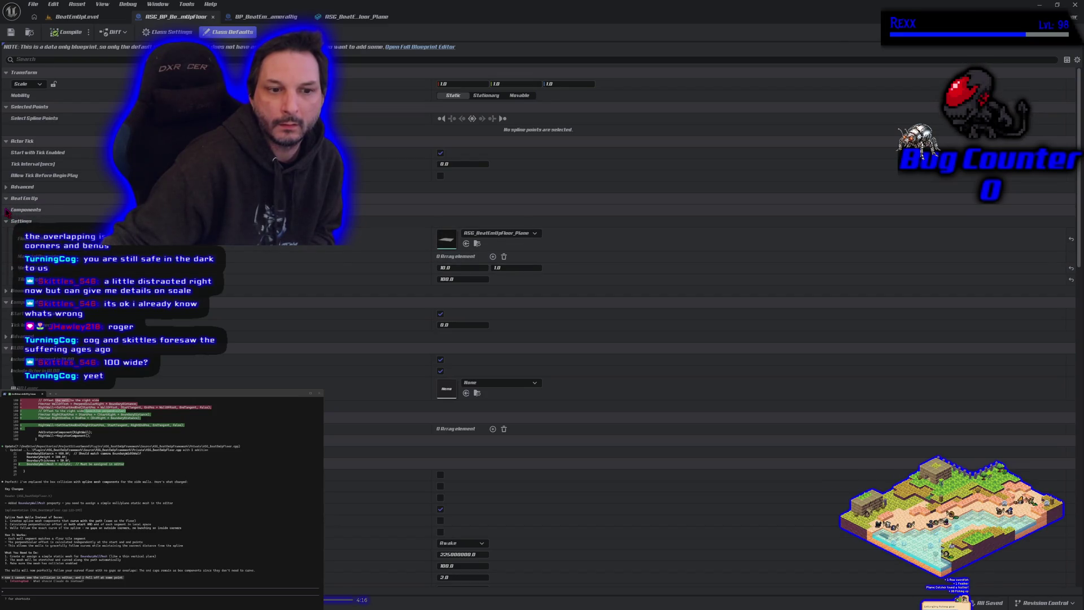
Set the boundary wall mesh to Plane and play-test the level to check it.
click(6, 291)
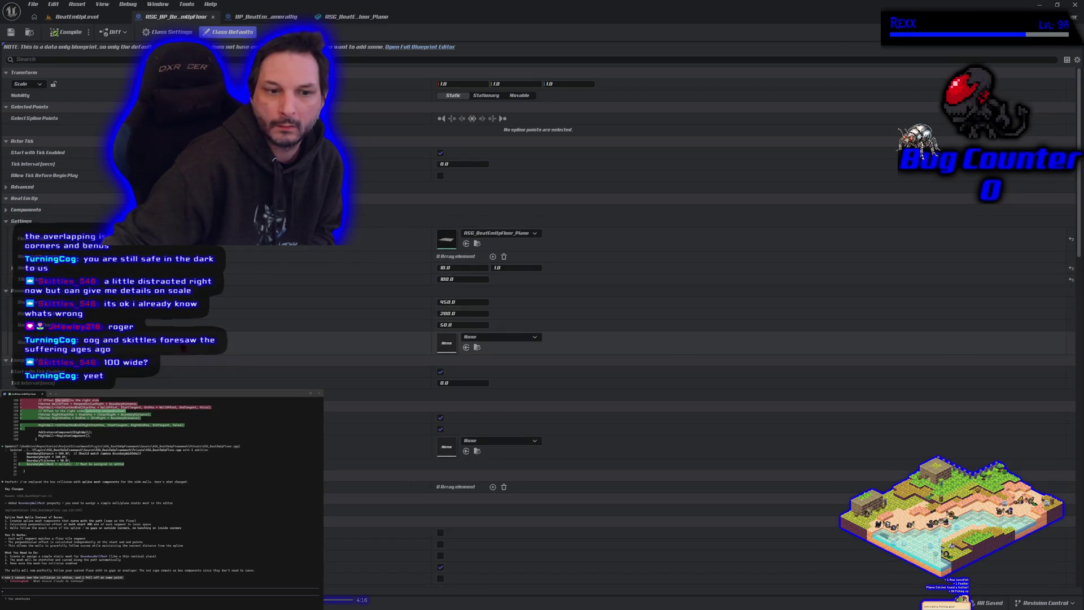
click(485, 339)
click(485, 338)
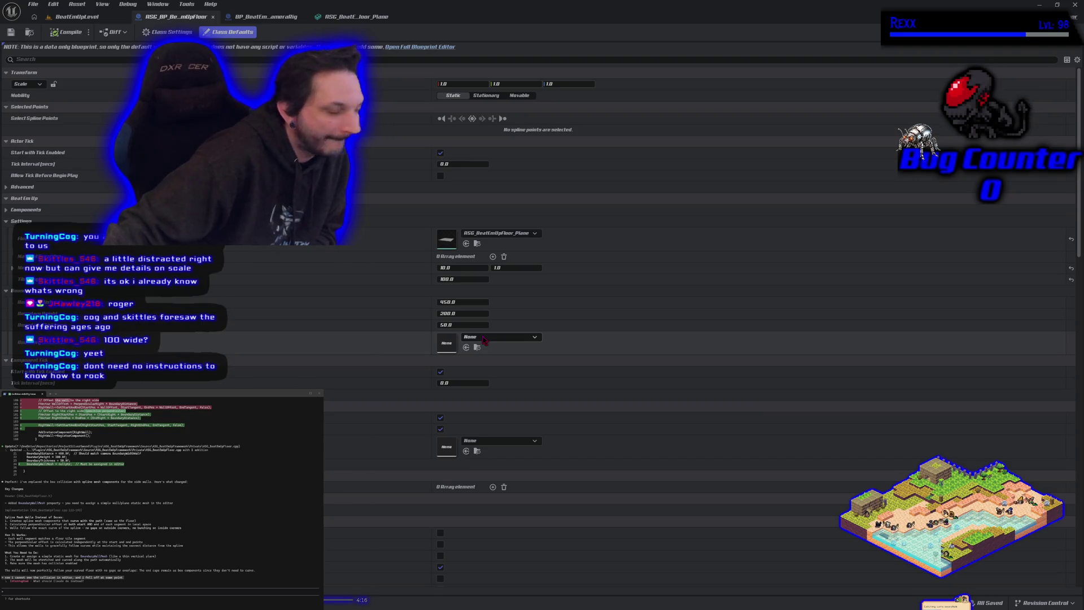
click(484, 338)
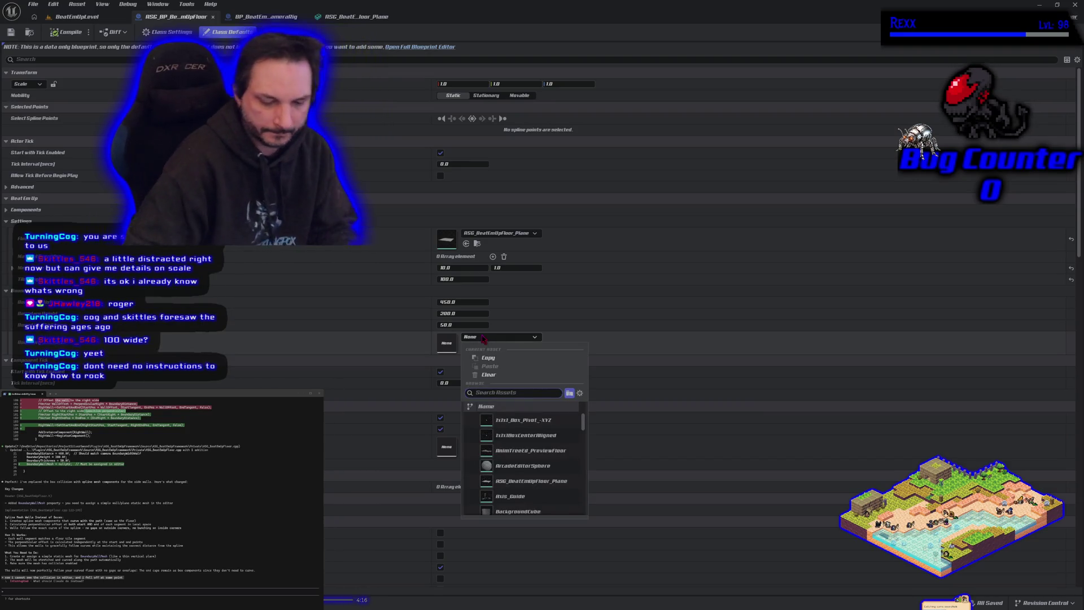
text(plane)
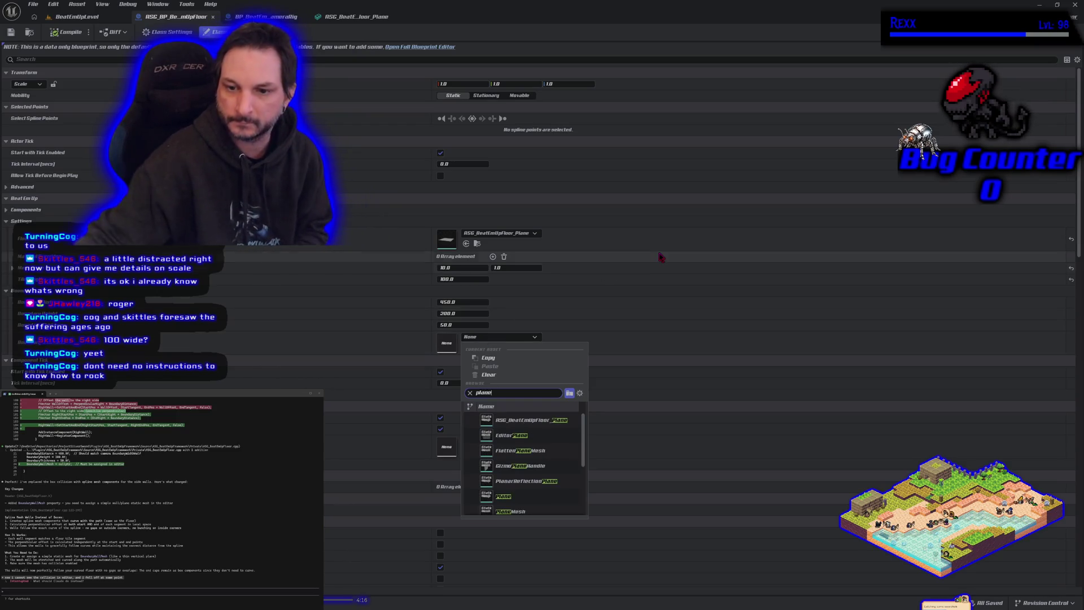
click(517, 499)
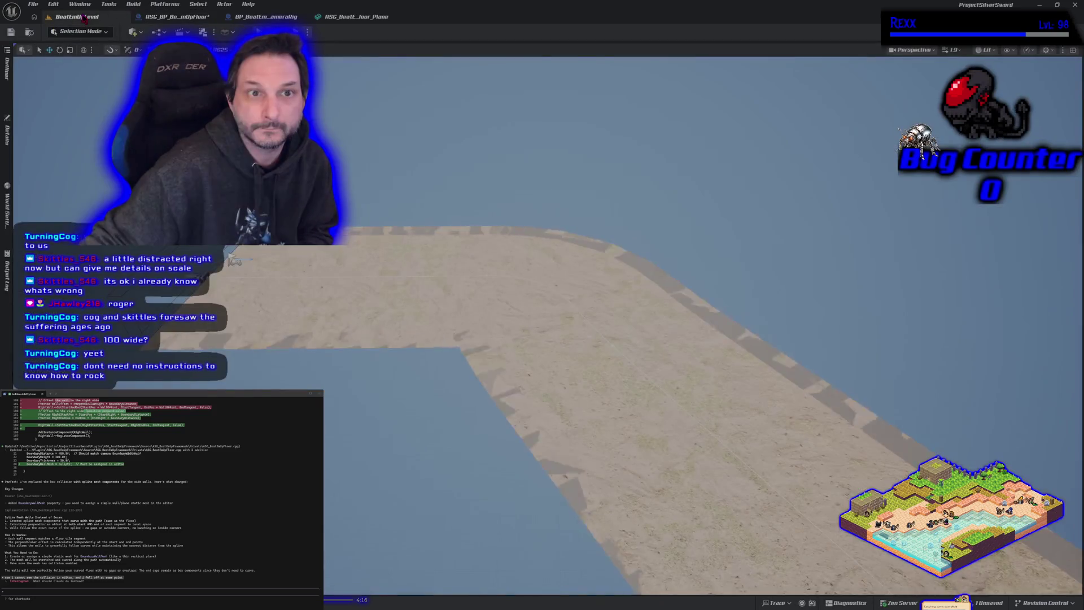
click(79, 17)
key(alt+p)
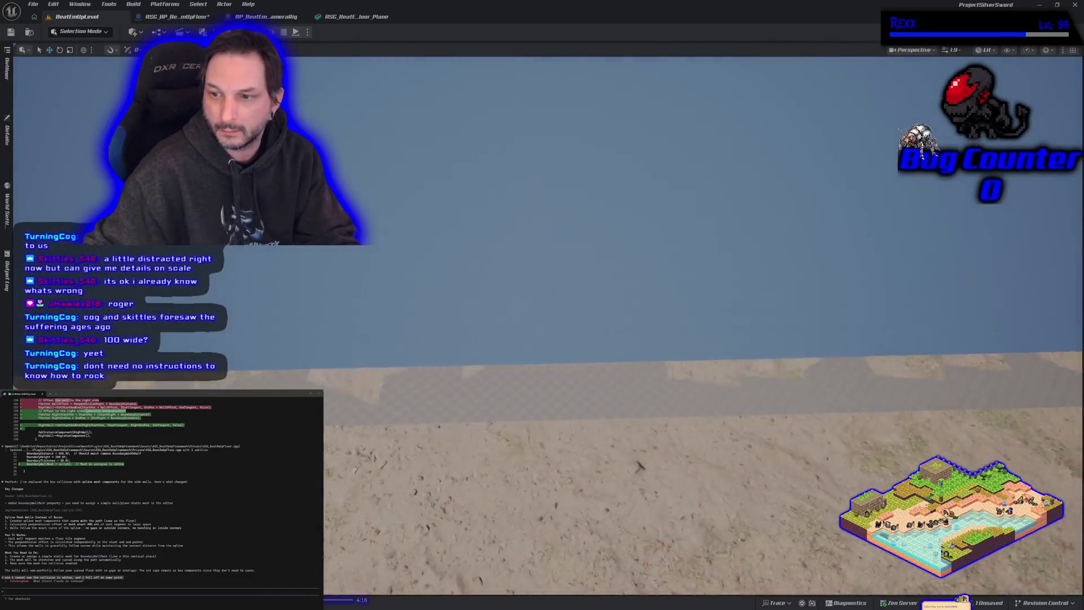
Change the boundary wall mesh to Cube and view the resulting walls in the level.
click(175, 17)
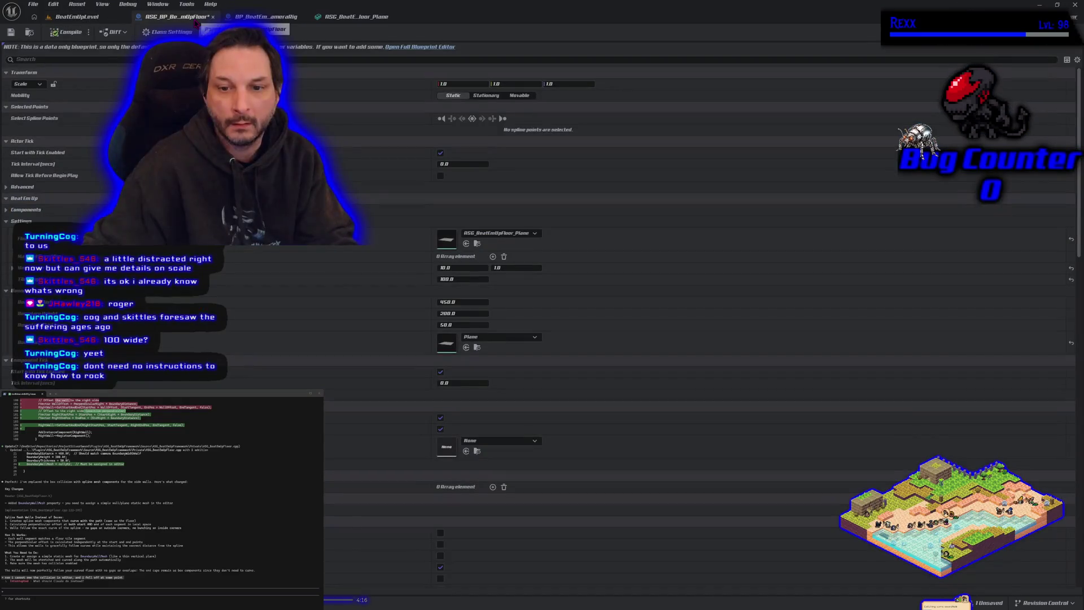
click(497, 336)
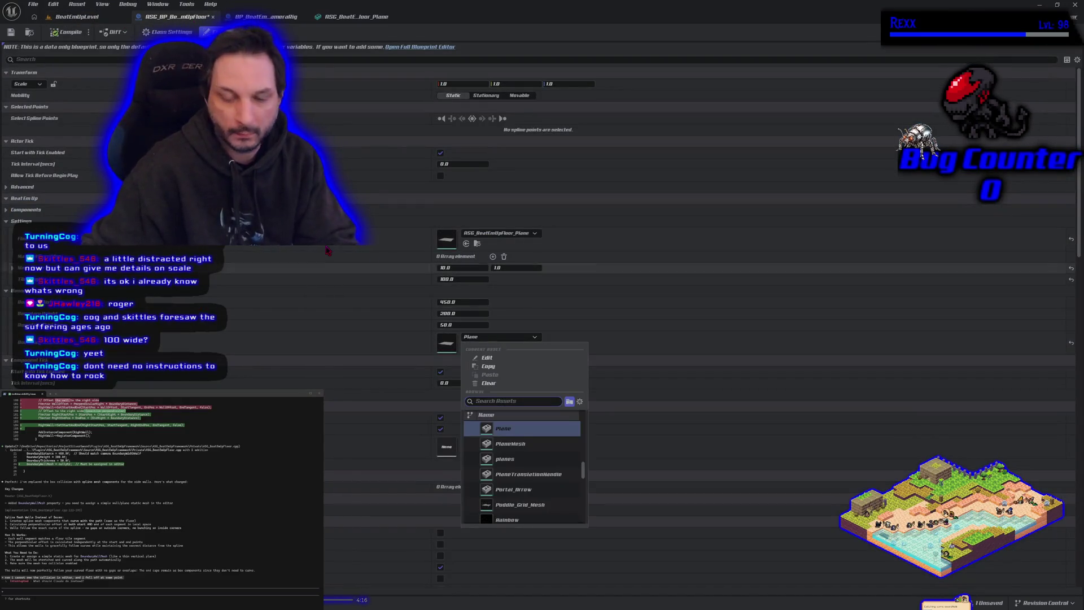
text(wall)
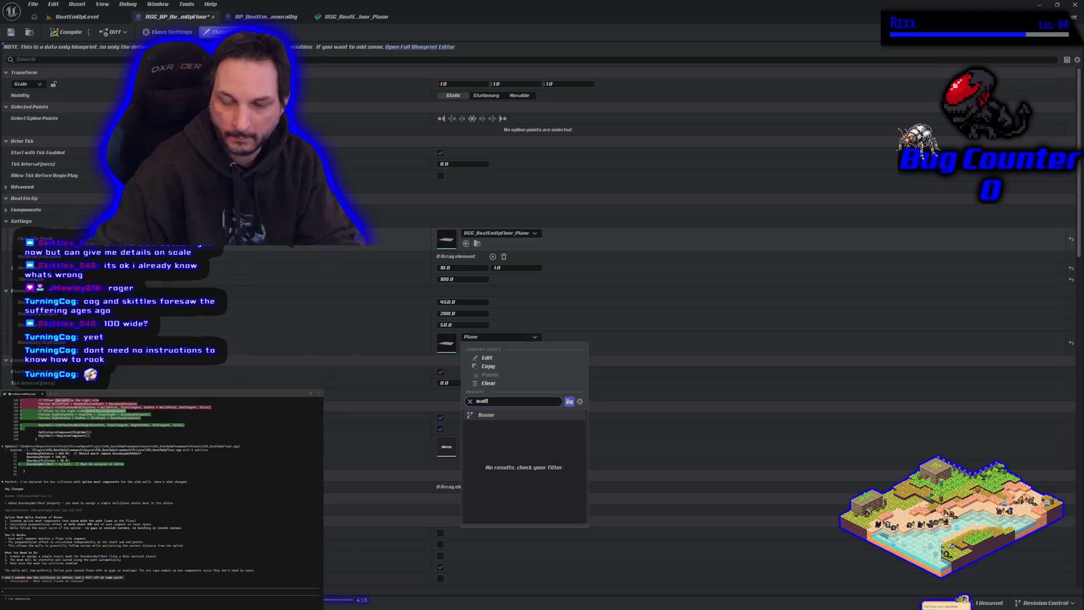
key(BackSpace)
key(BackSpace)
key(BackSpace)
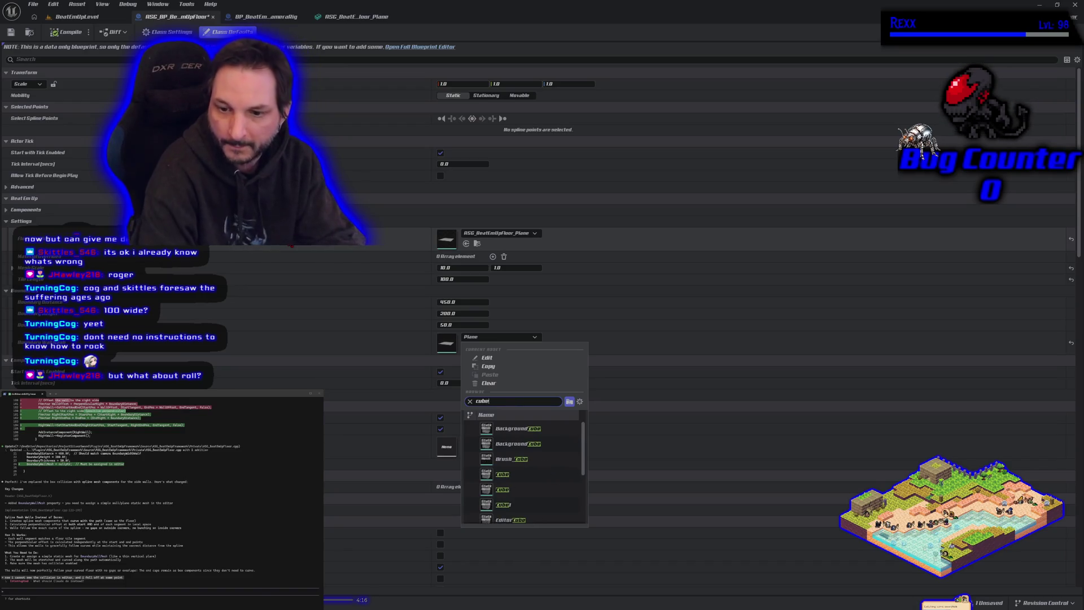
mouse_move(520, 475)
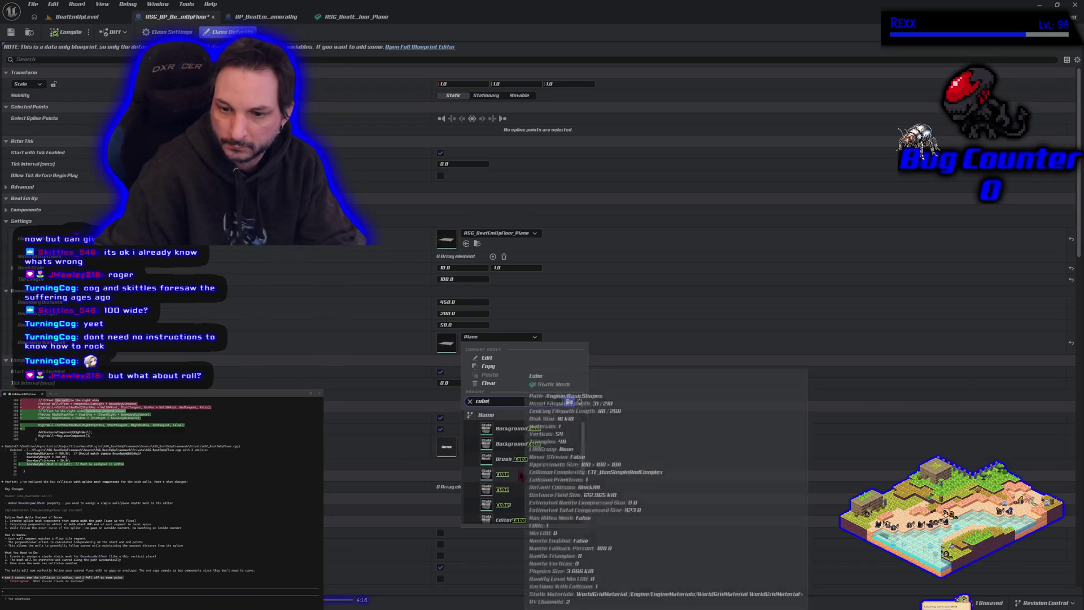
key(Escape)
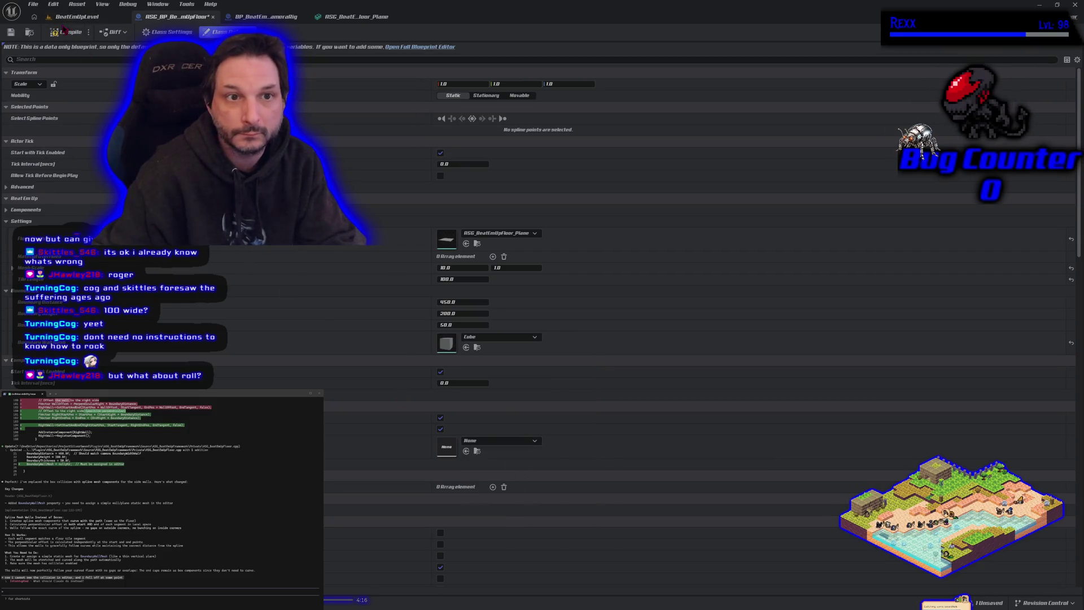
click(94, 19)
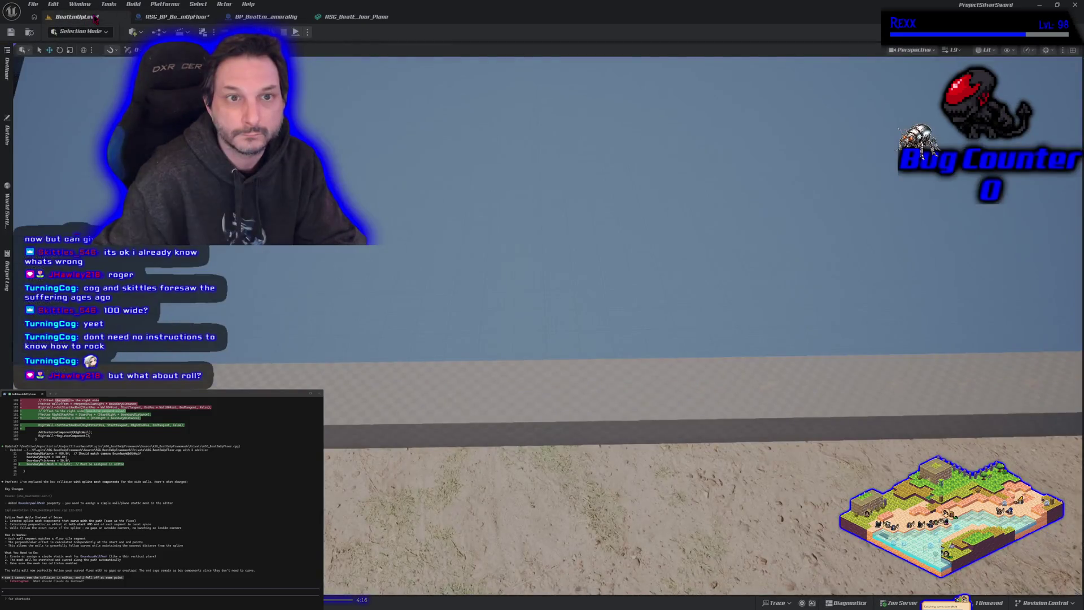
mouse_move(362, 310)
mouse_down()
mouse_move(339, 293)
mouse_move(373, 327)
mouse_move(734, 141)
mouse_move(824, 186)
mouse_up()
drag(542, 304, 553, 293)
drag(383, 328, 383, 328)
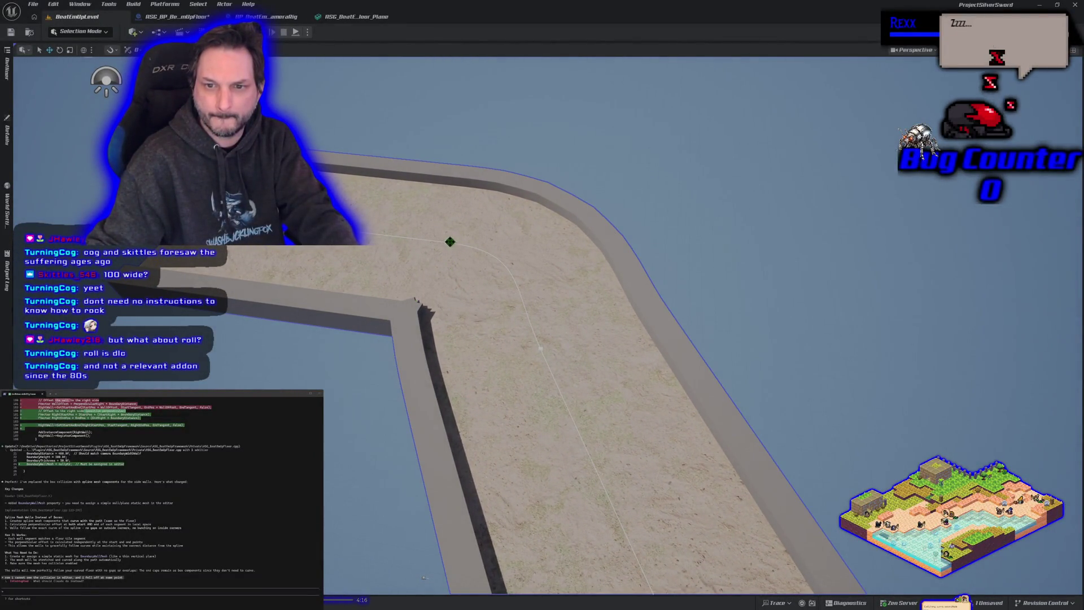
Drag the floor spline's end point up and left so the border walls rebuild.
click(447, 242)
mouse_move(454, 344)
mouse_down()
mouse_move(448, 330)
mouse_move(456, 345)
mouse_up()
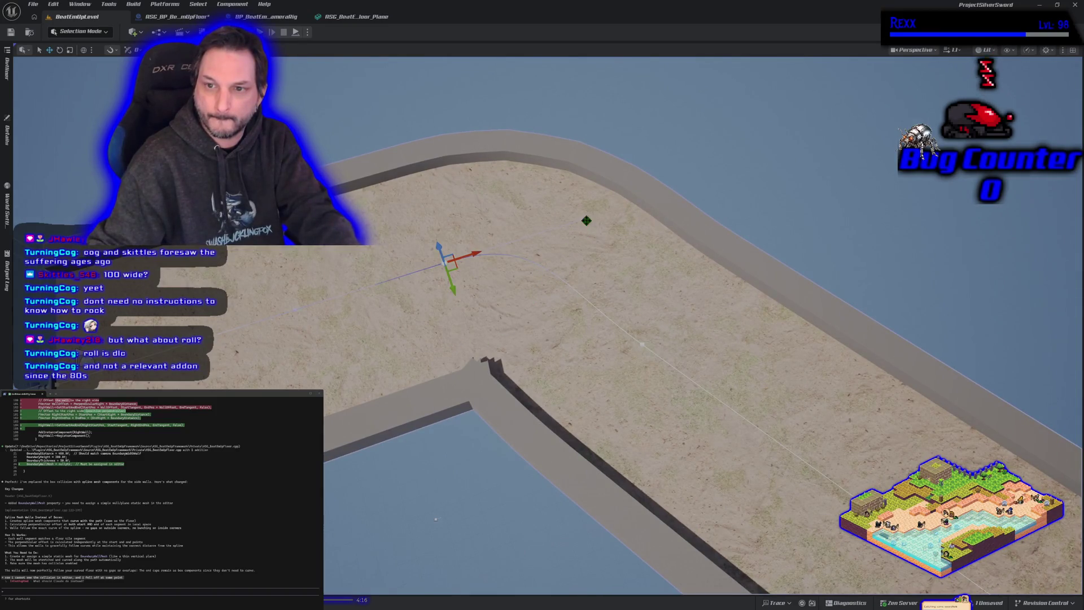
drag(582, 219, 583, 232)
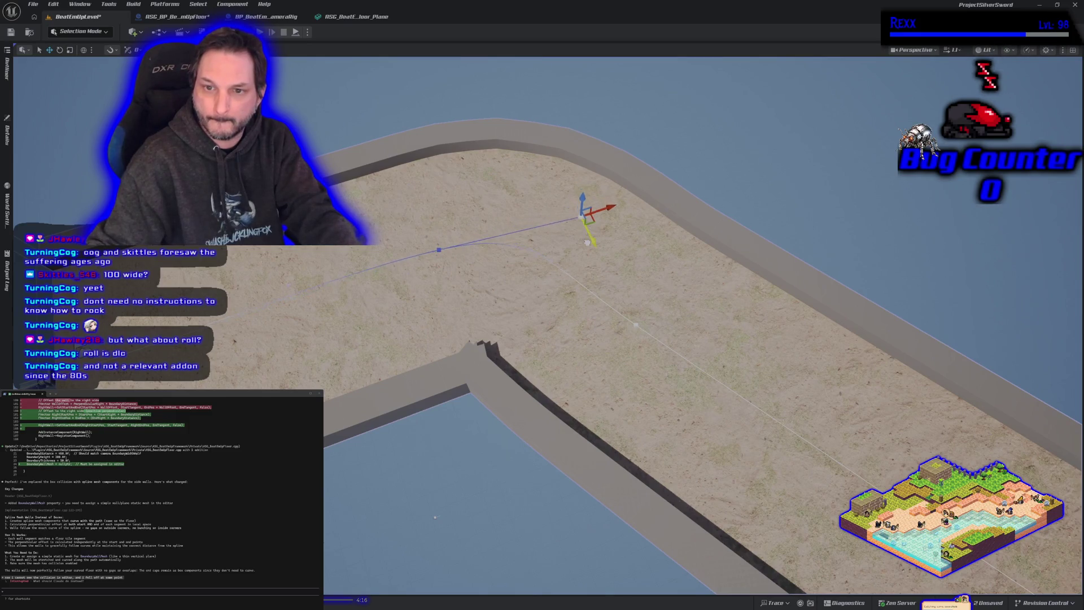
drag(585, 259, 584, 259)
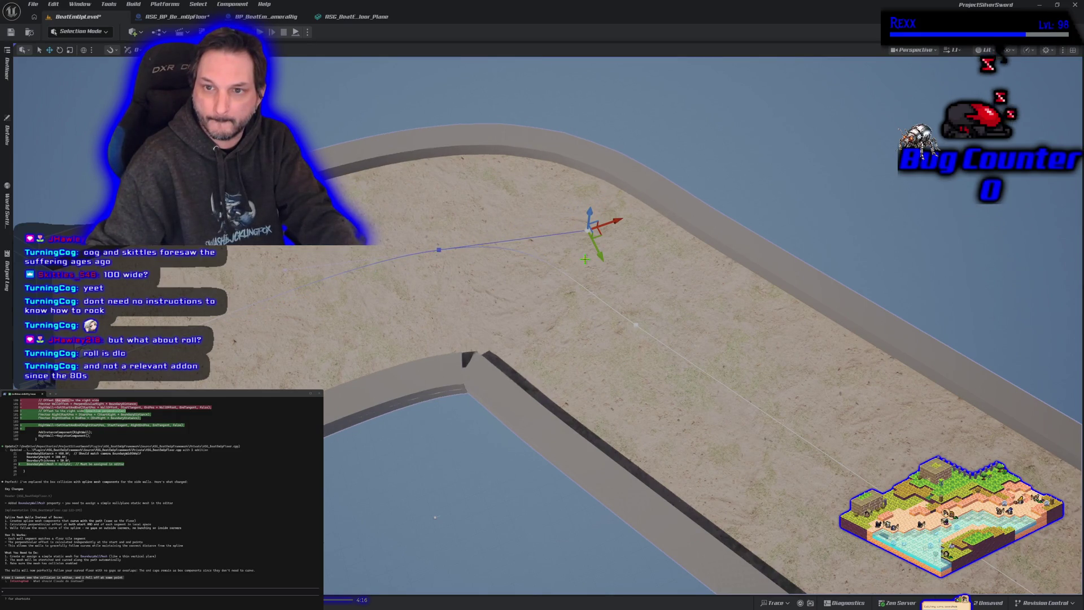
drag(639, 368, 639, 367)
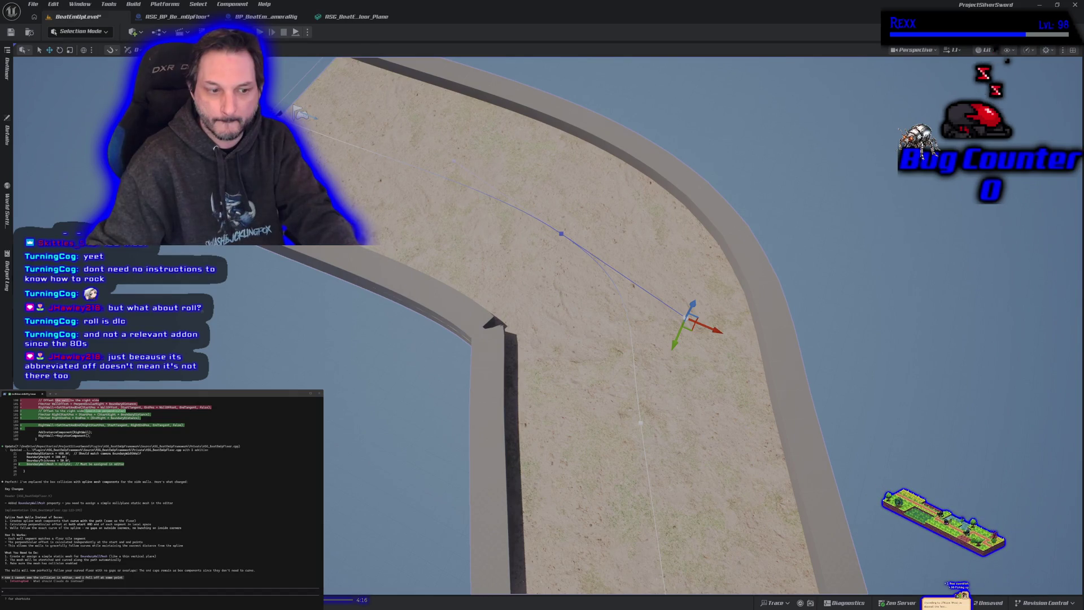
drag(639, 368, 639, 367)
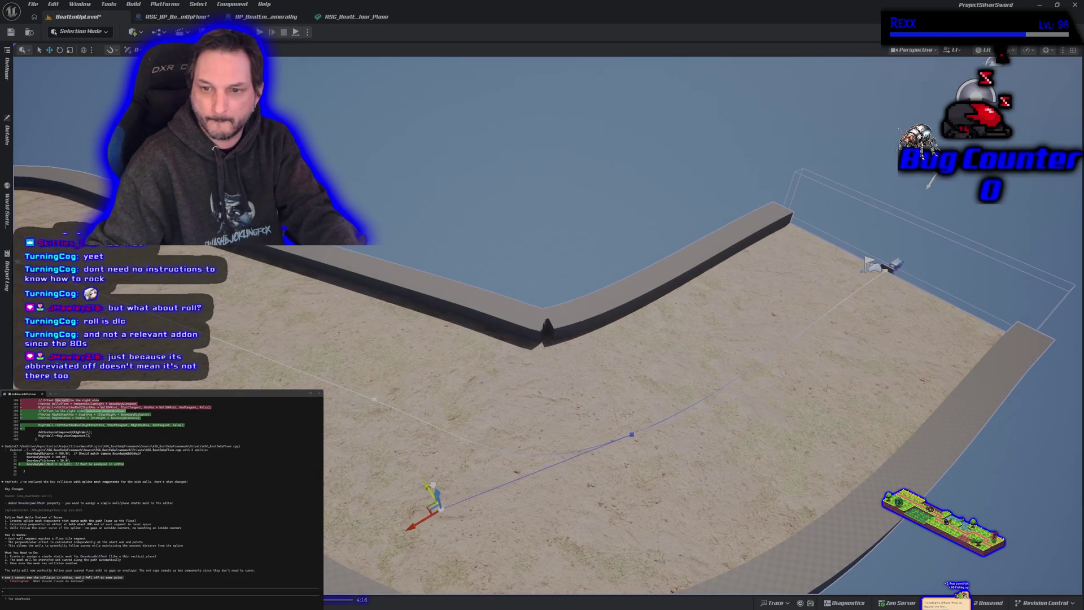
drag(434, 487, 433, 487)
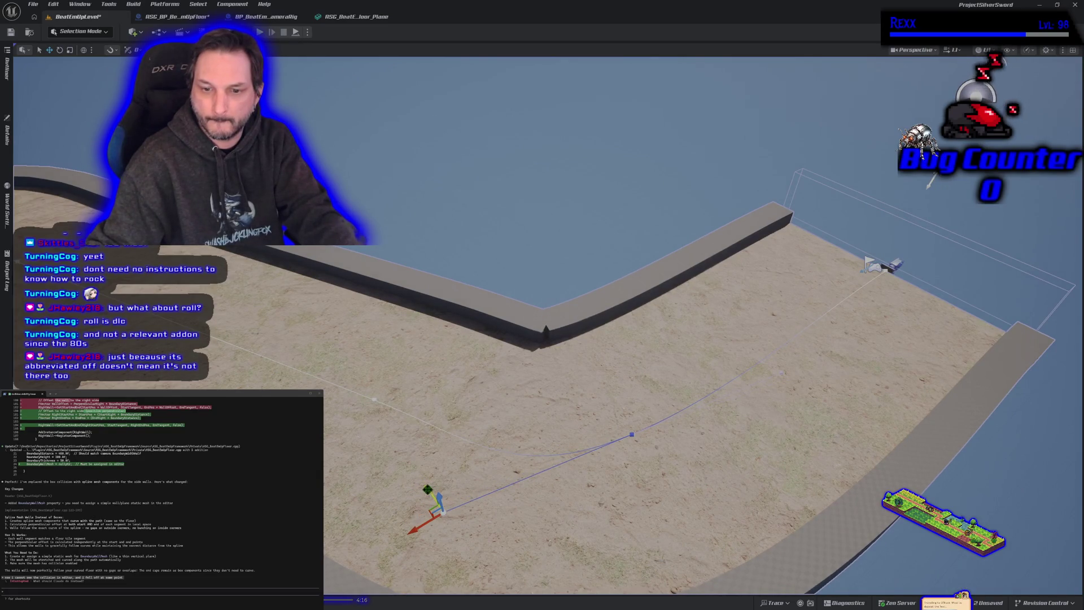
drag(431, 496, 432, 496)
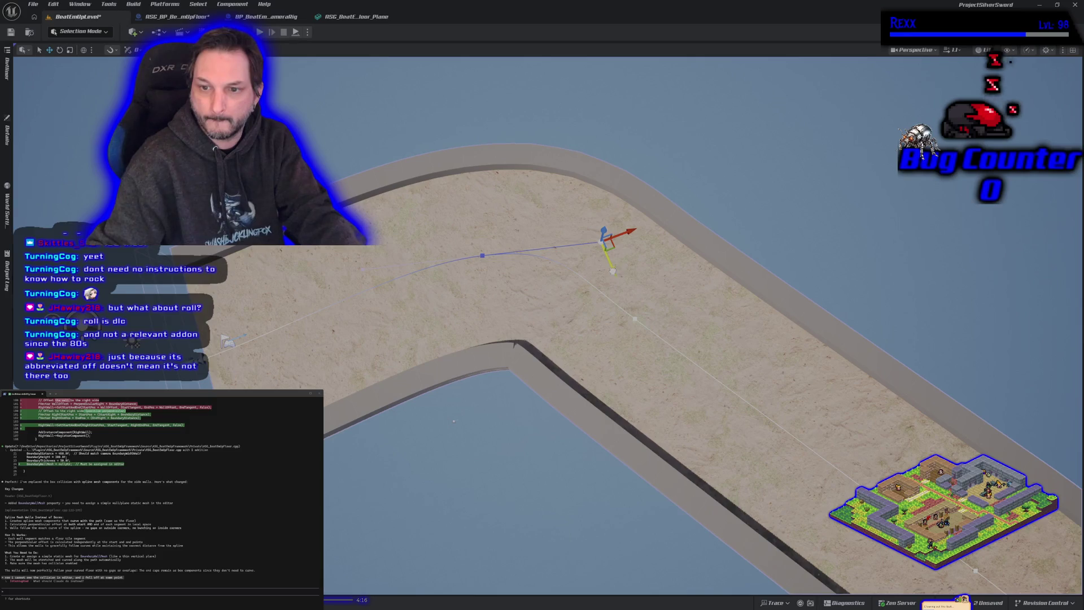
drag(613, 271, 609, 264)
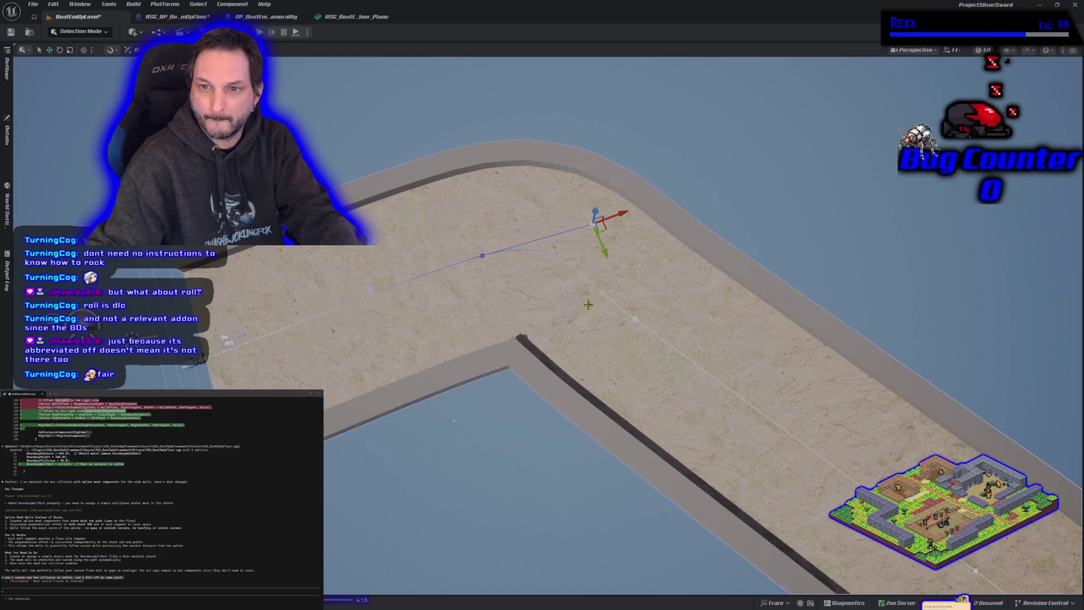
Zoom the view and start a Play-In-Editor session.
scroll(596, 288, up, 10)
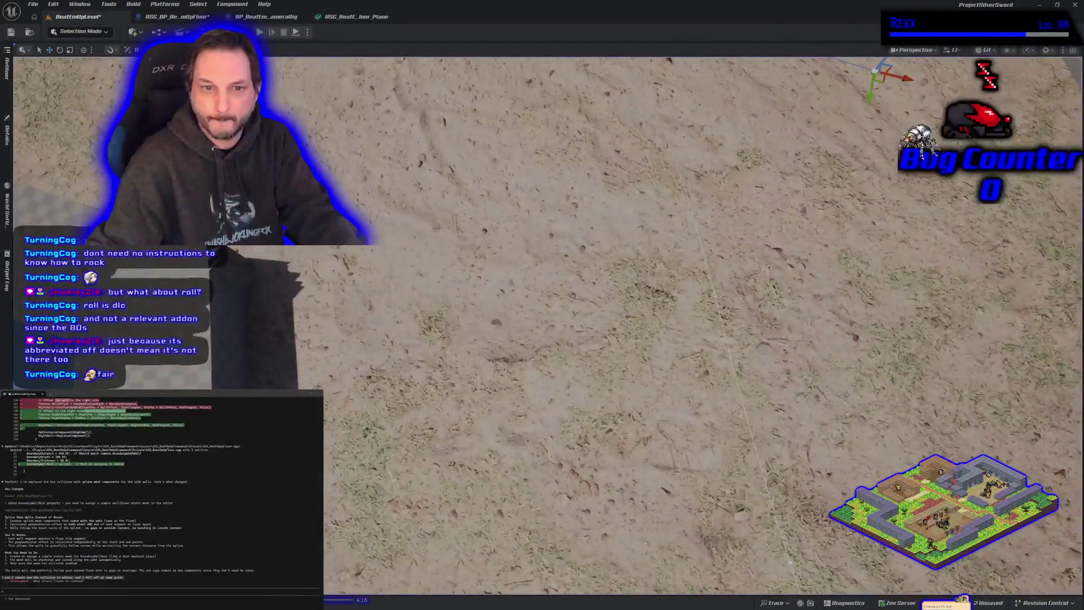
scroll(596, 288, down, 10)
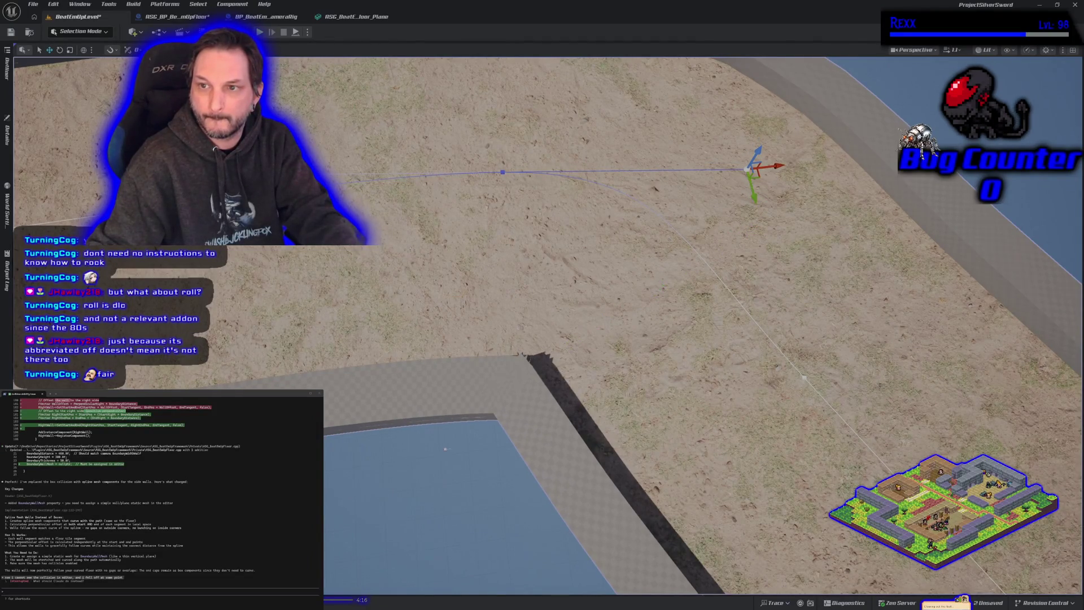
scroll(659, 286, down, 5)
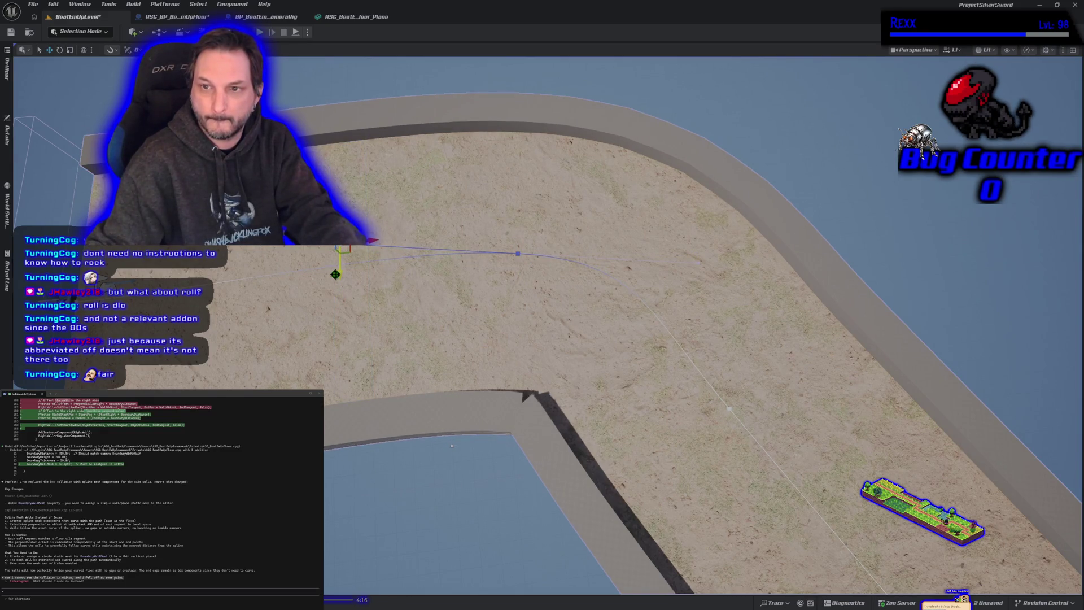
scroll(343, 284, down, 8)
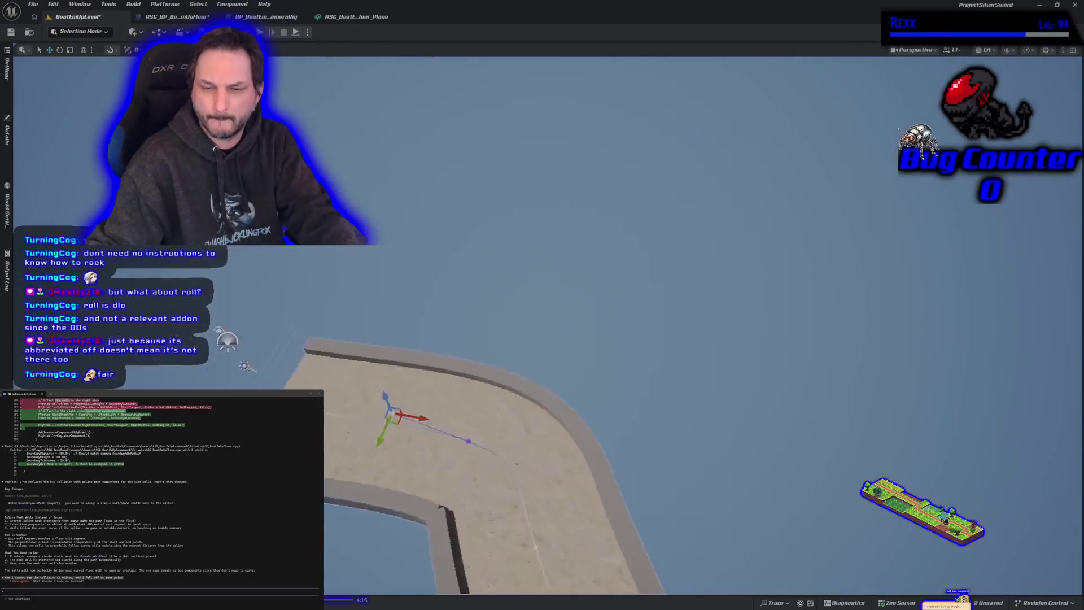
key(alt+p)
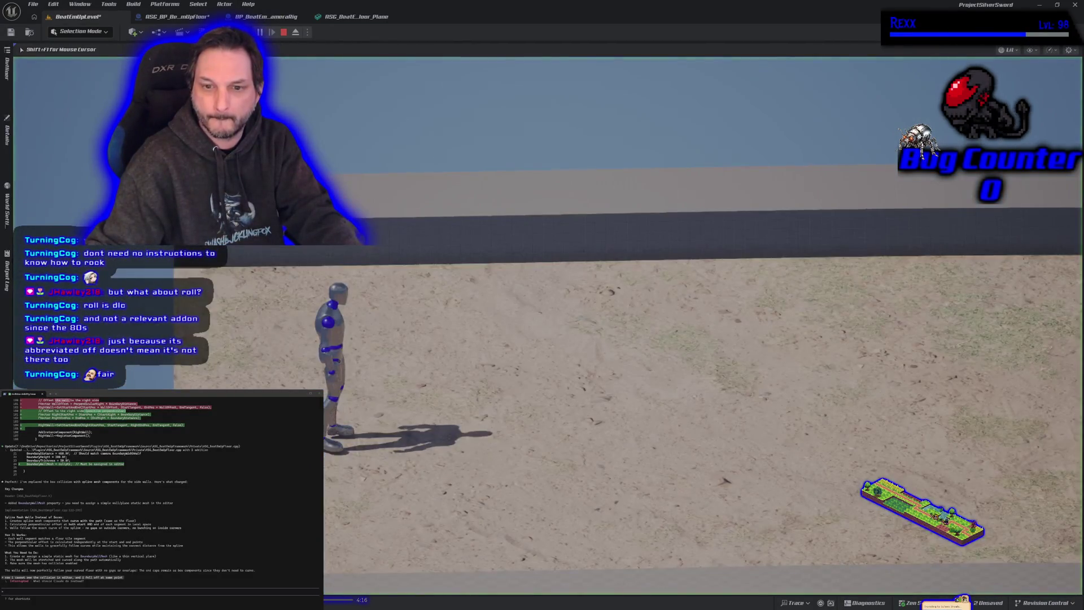
Run the character around the sand floor and push into the wall to test its collision.
key(d)
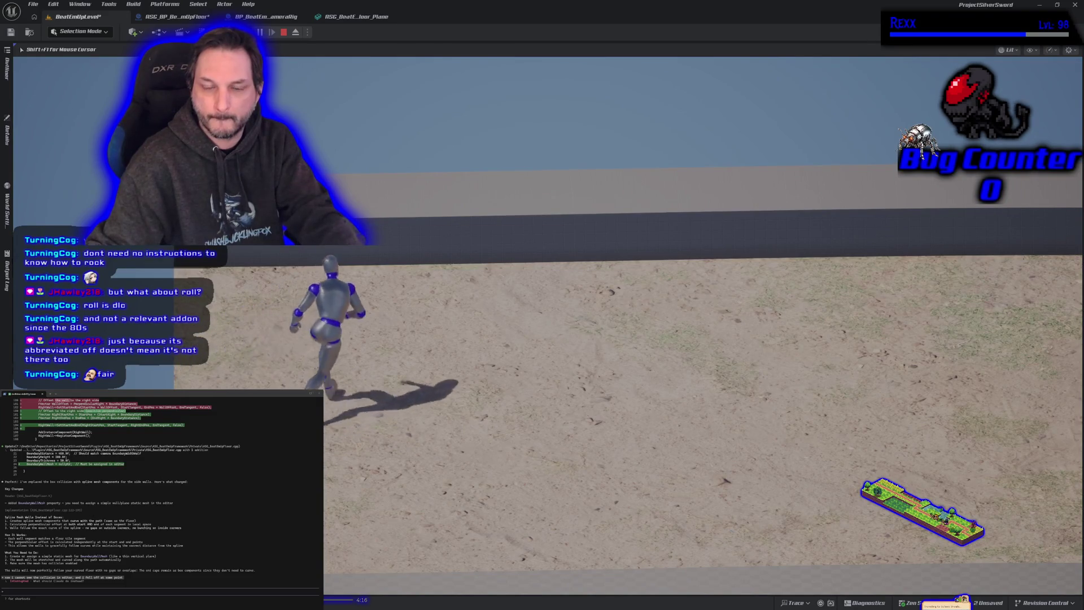
key(w)
key(d)
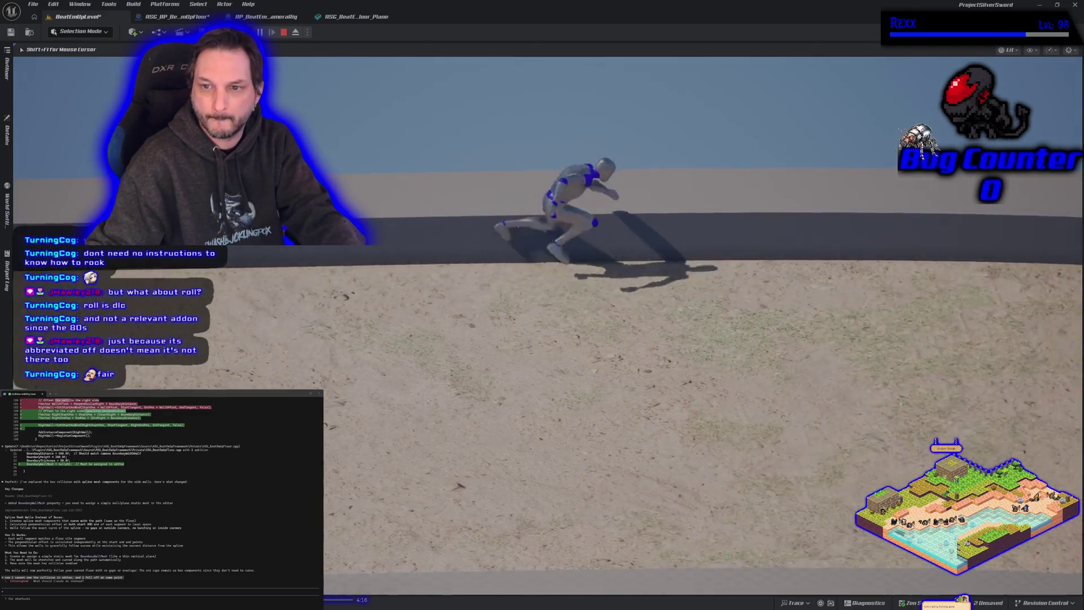
key(d)
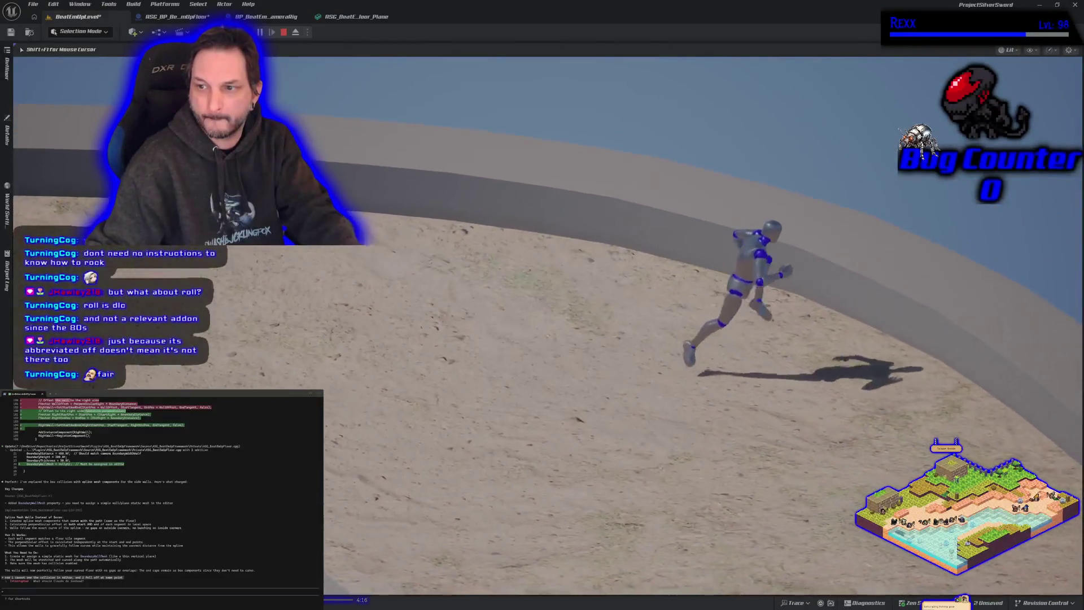
key(d)
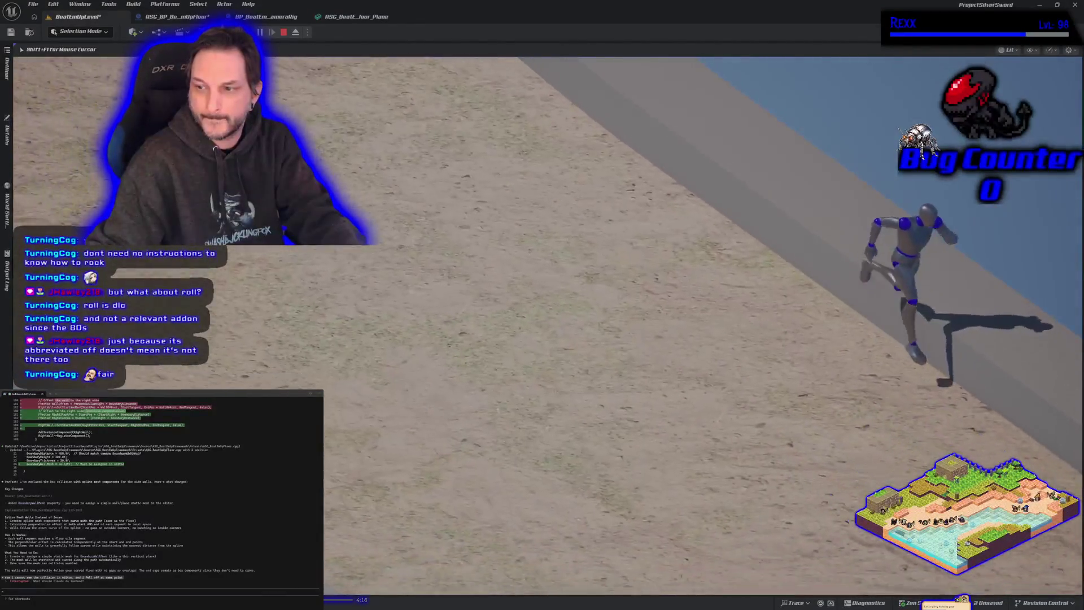
key(a)
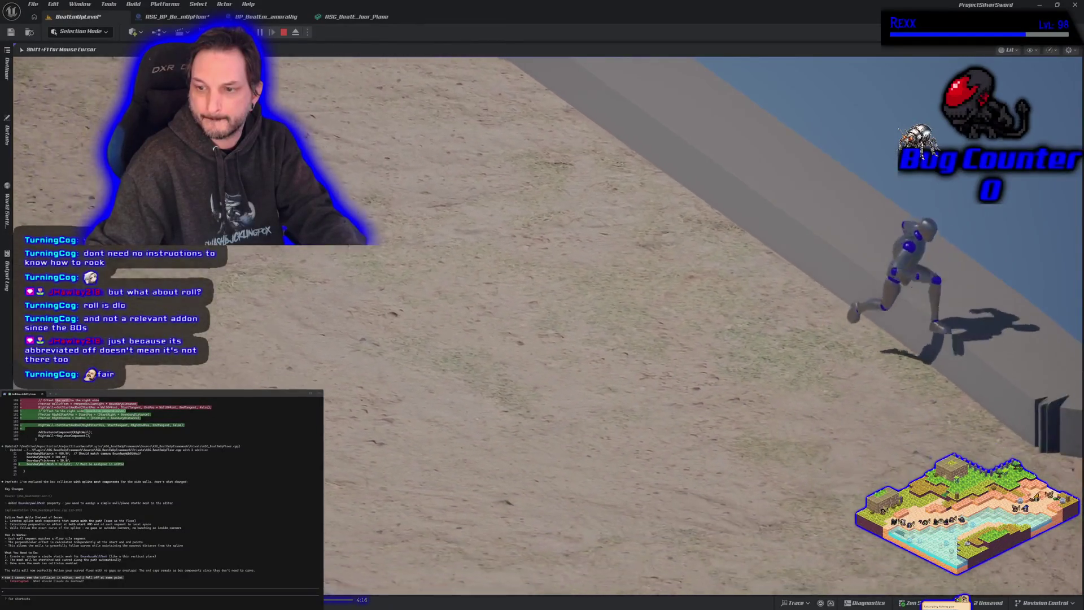
key(a)
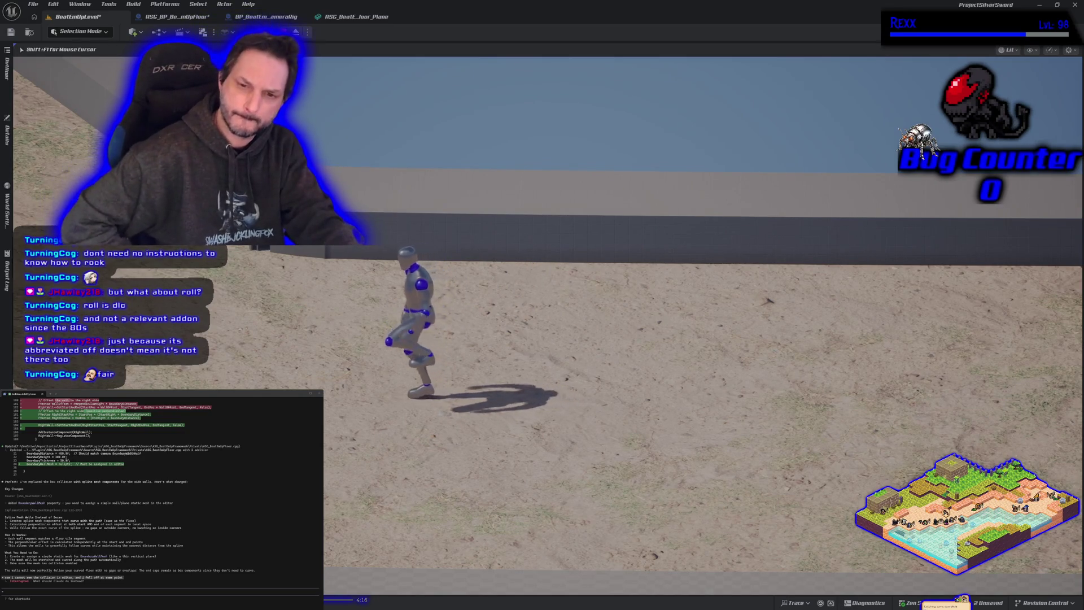
key(a)
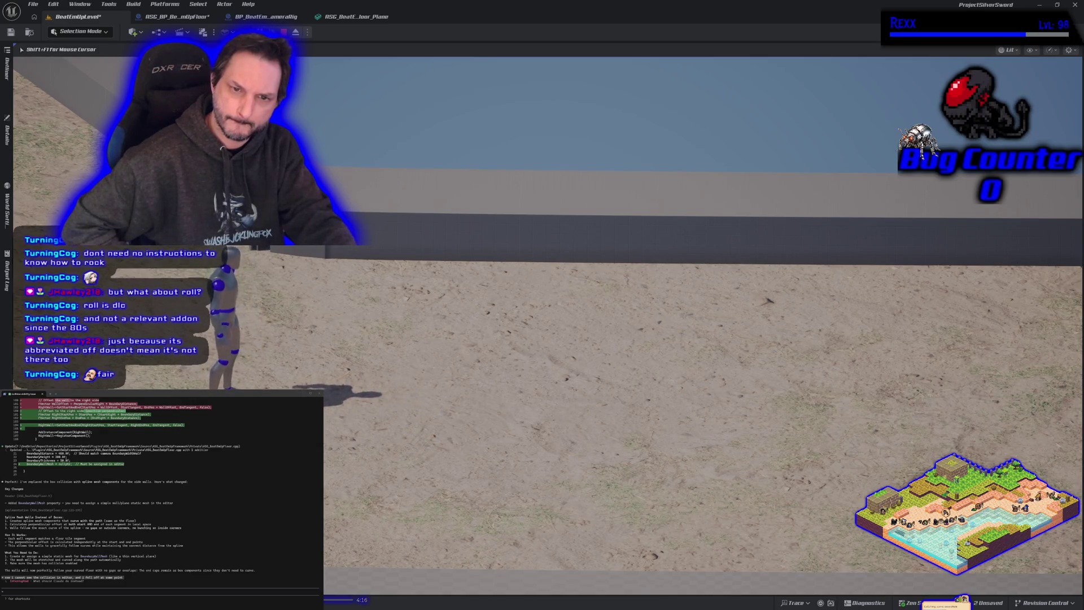
key(d)
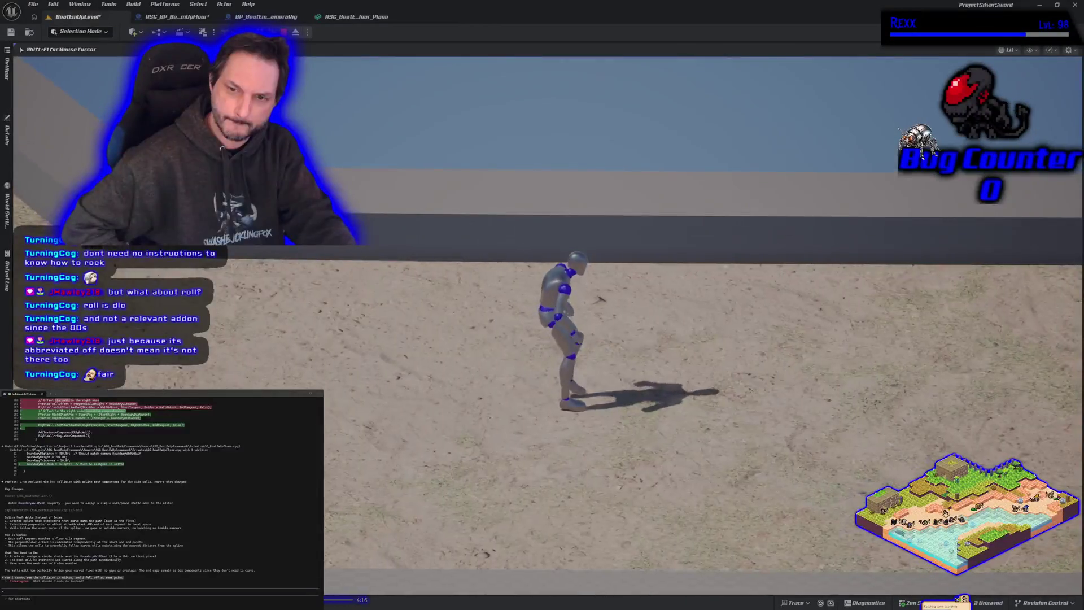
key(d)
key(w)
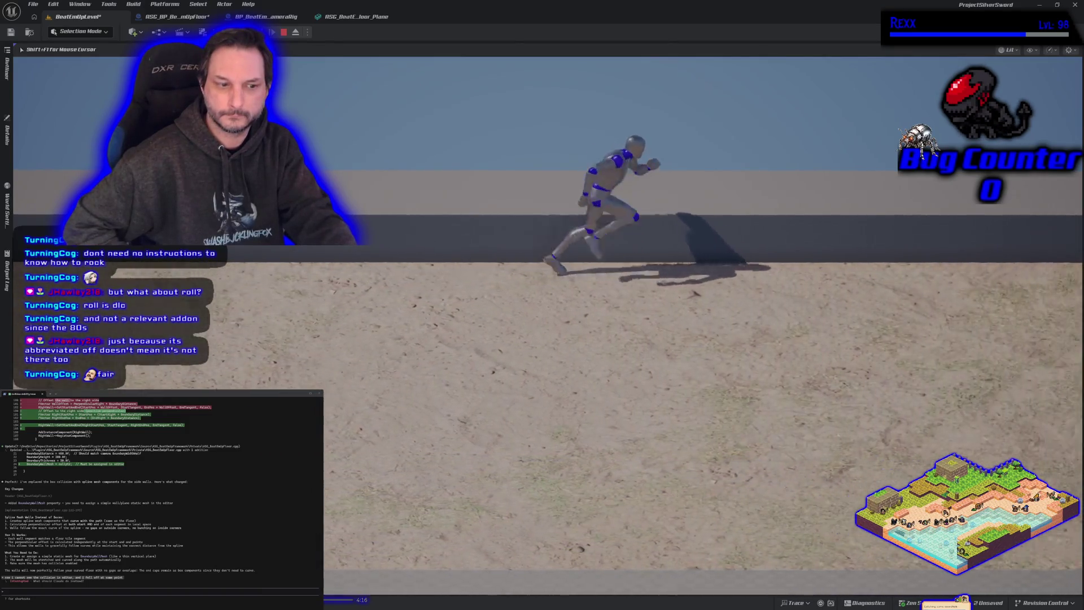
key(d)
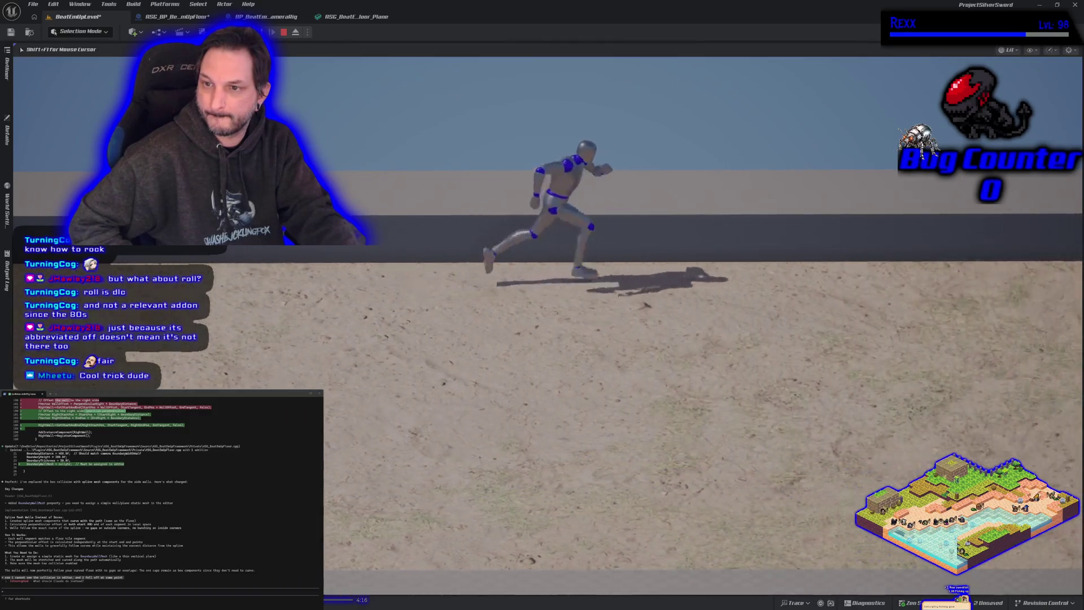
key(d)
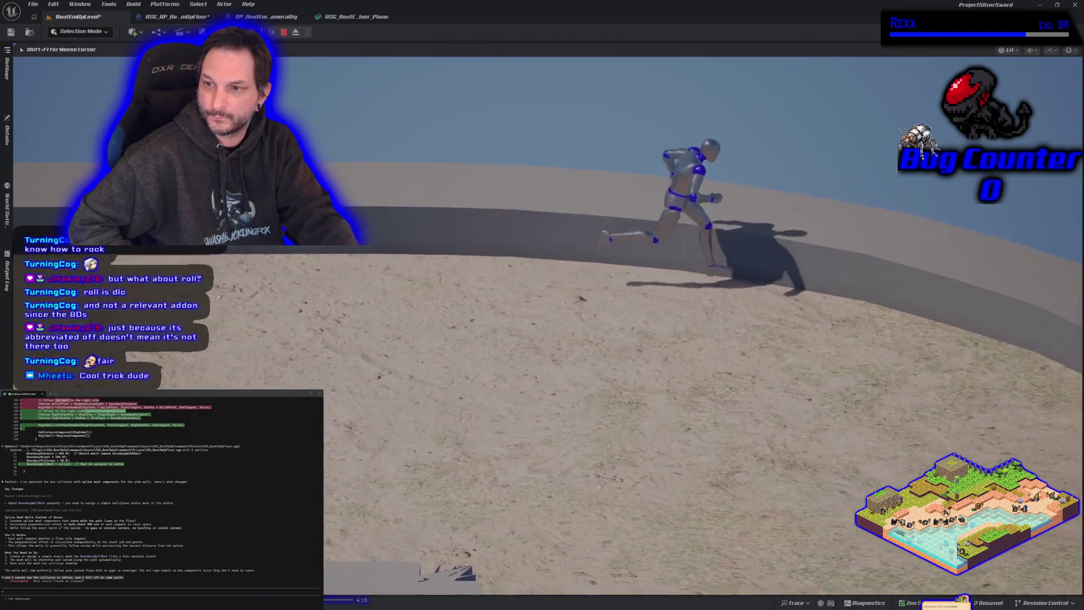
Run around the wall corner and off the floor's right edge, jump onto the wall, then stop.
key(s)
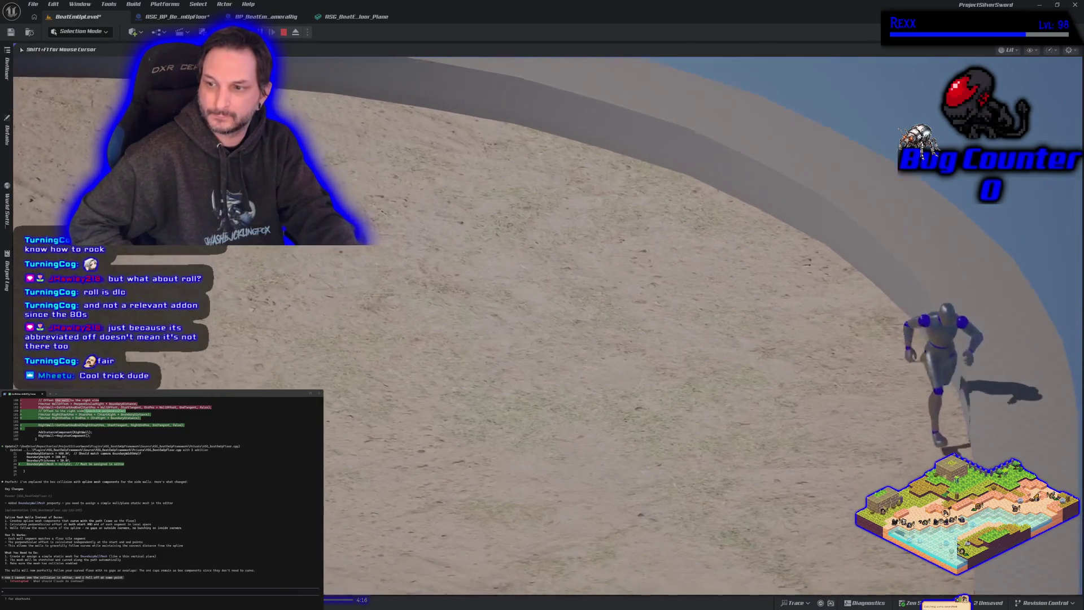
key(w)
key(a)
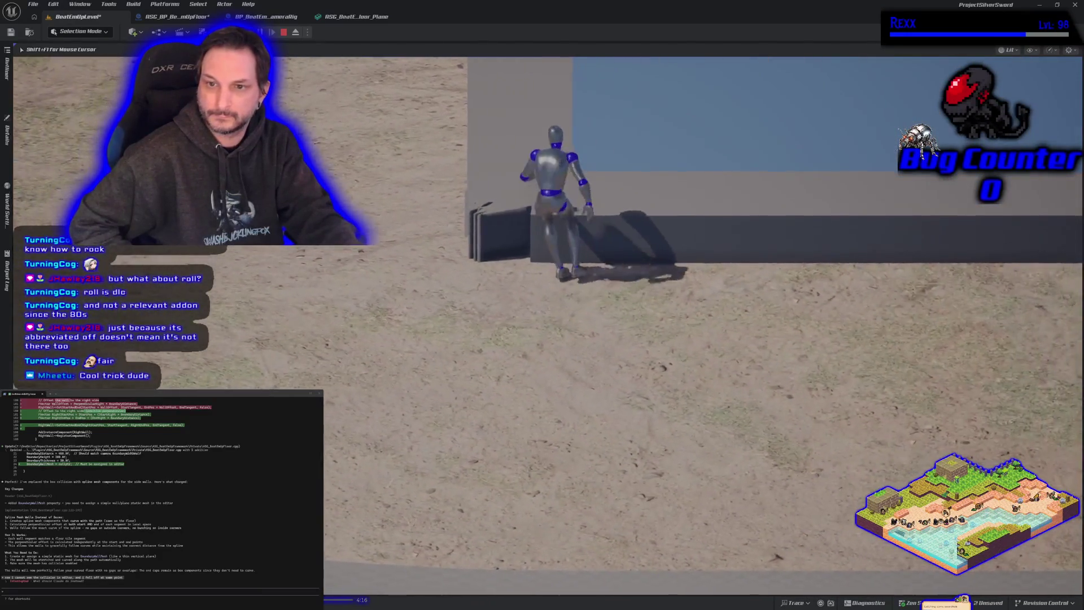
key(d)
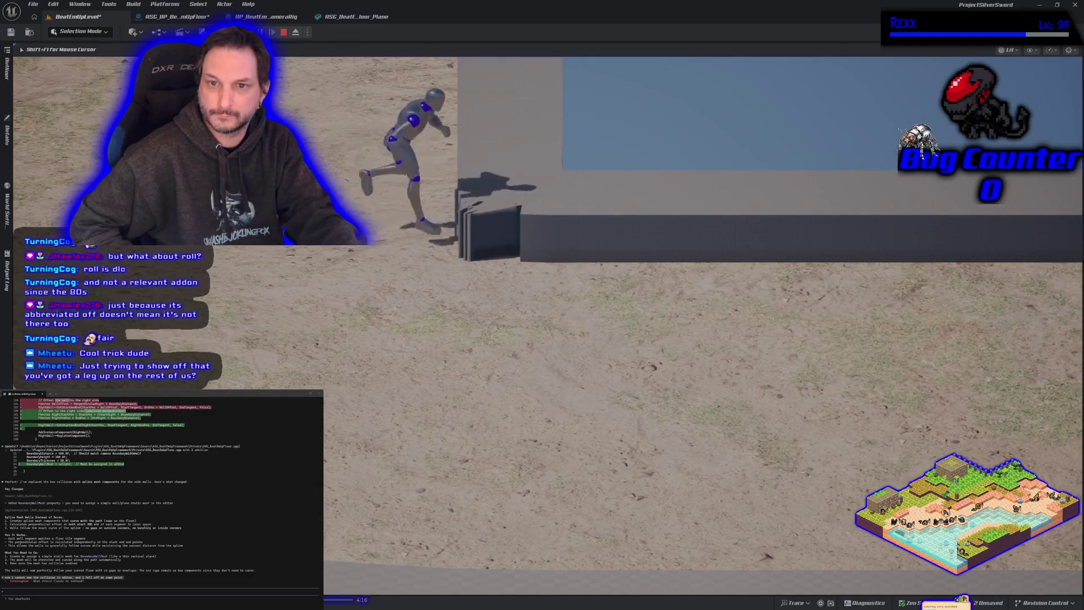
key(a)
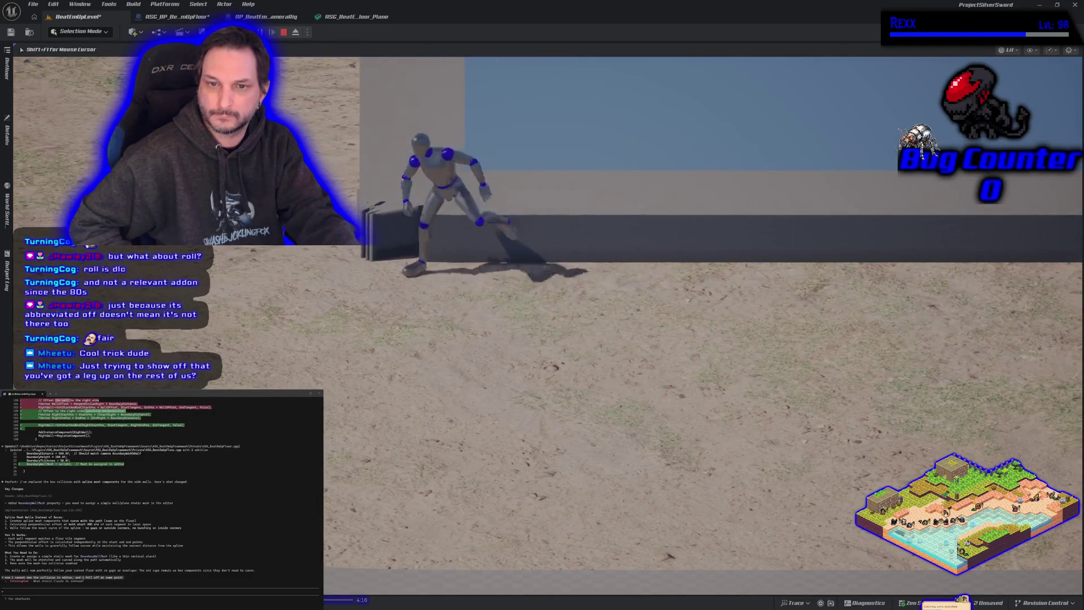
key(d)
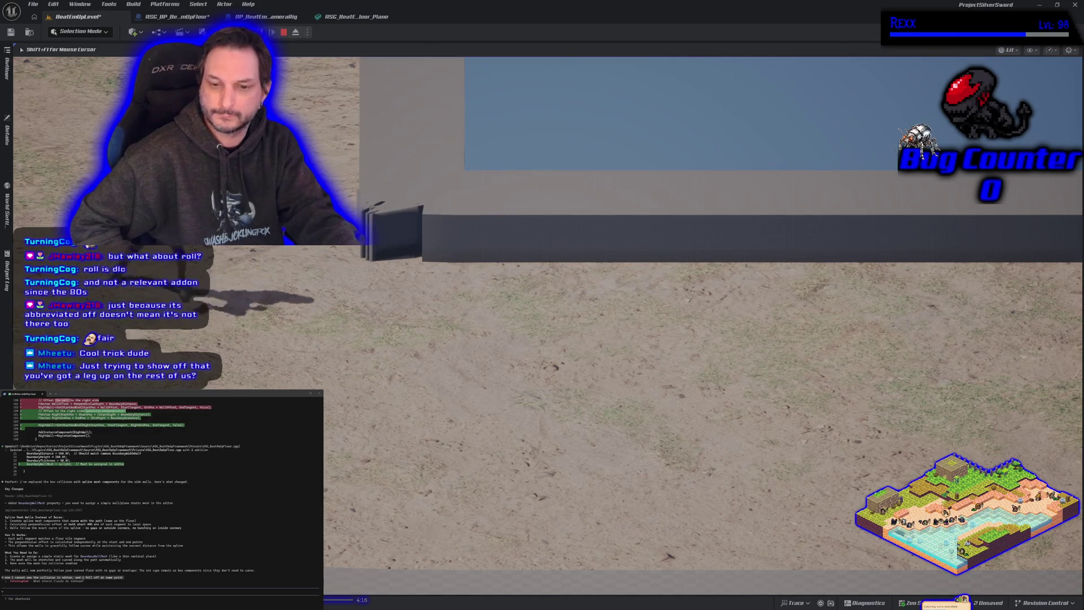
key(d)
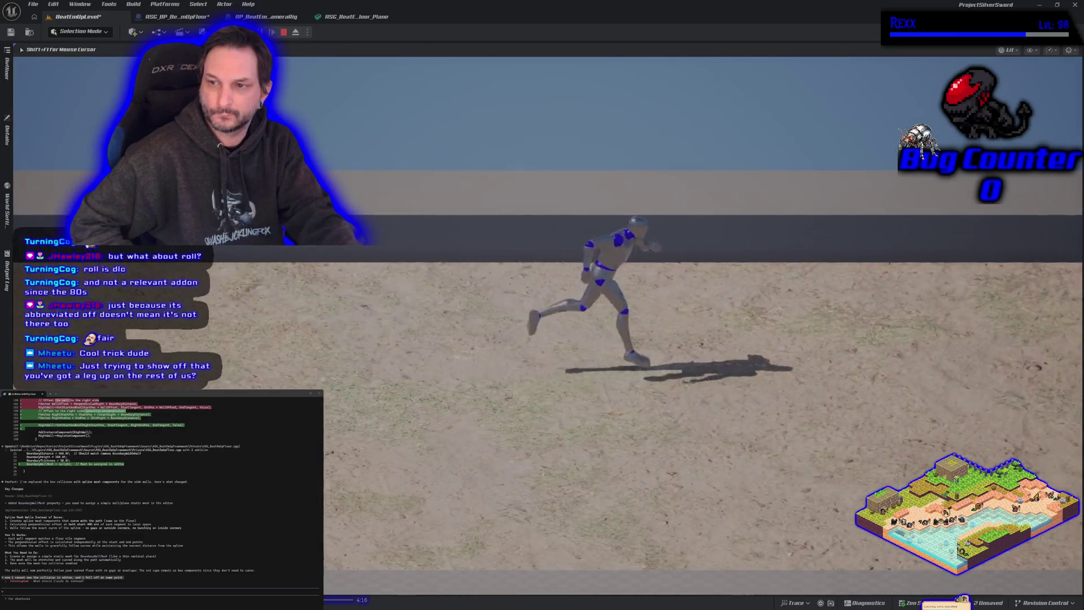
key(d)
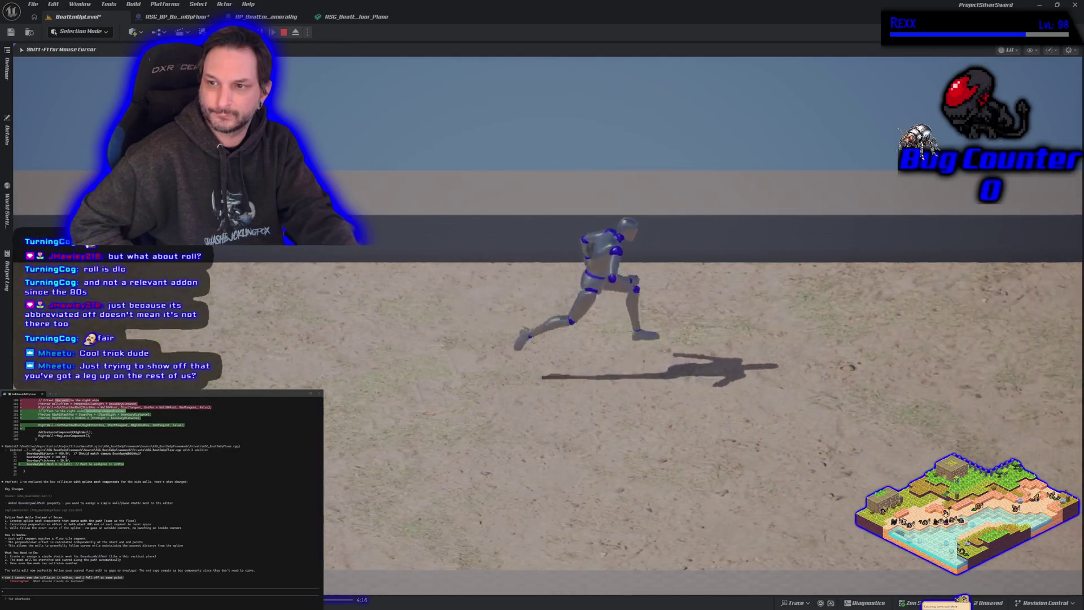
key(d)
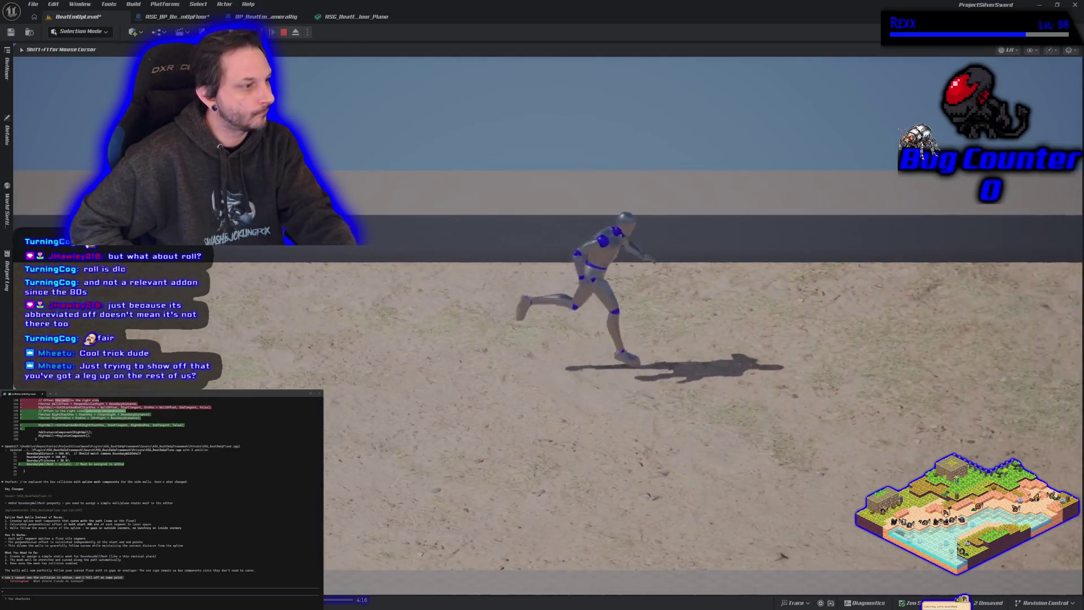
key(d)
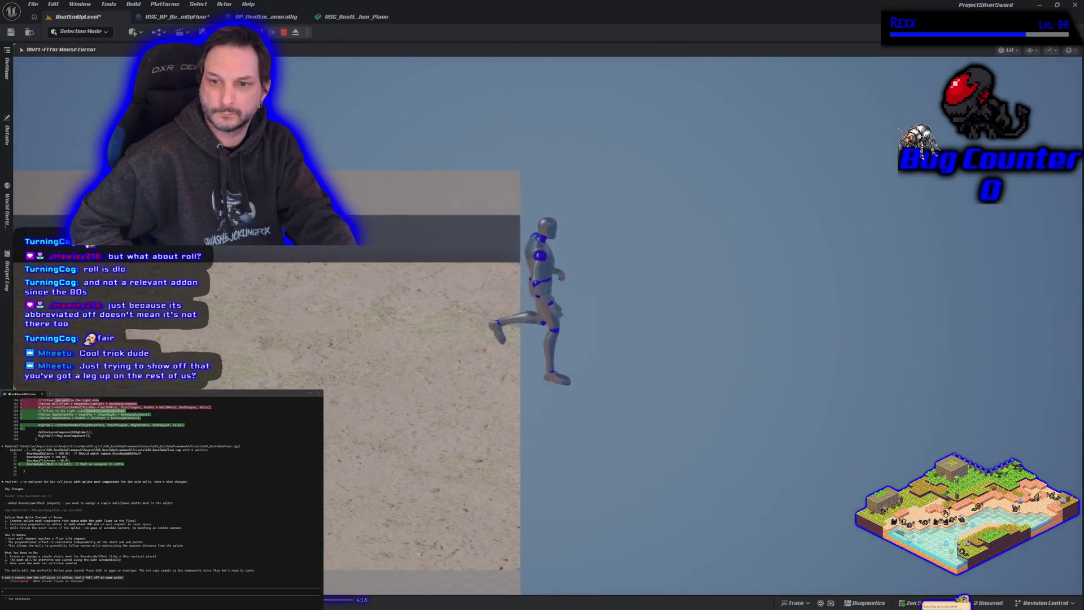
key(a)
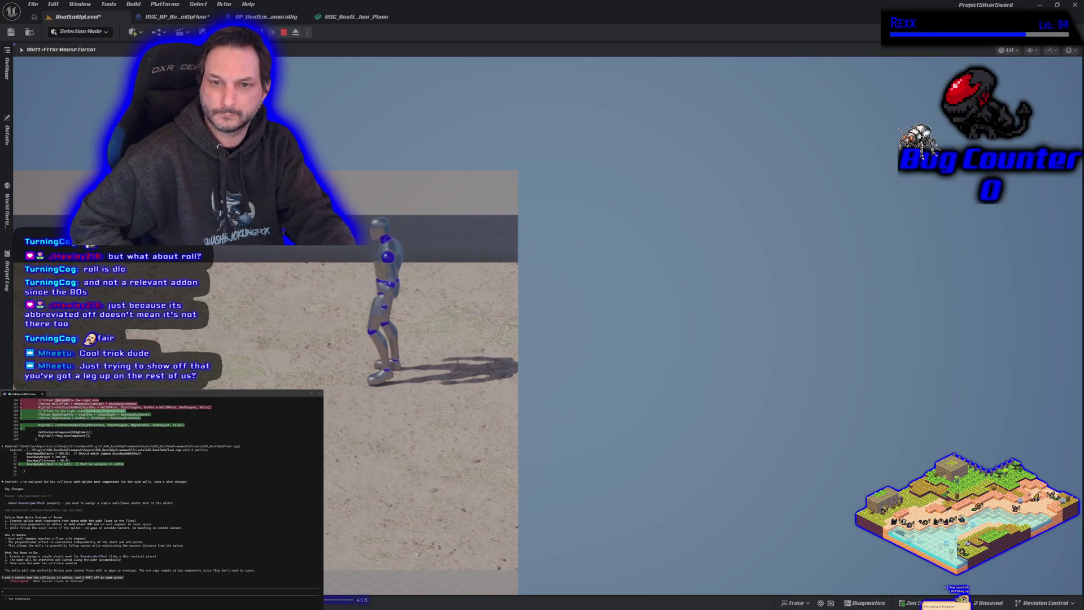
key(w)
key(space)
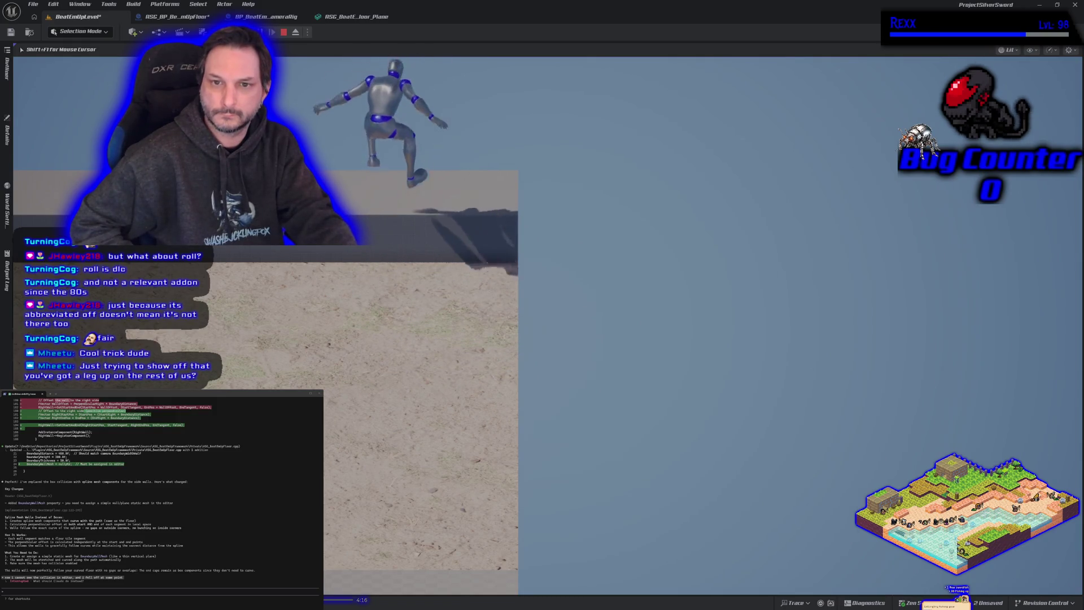
key(space)
key(s)
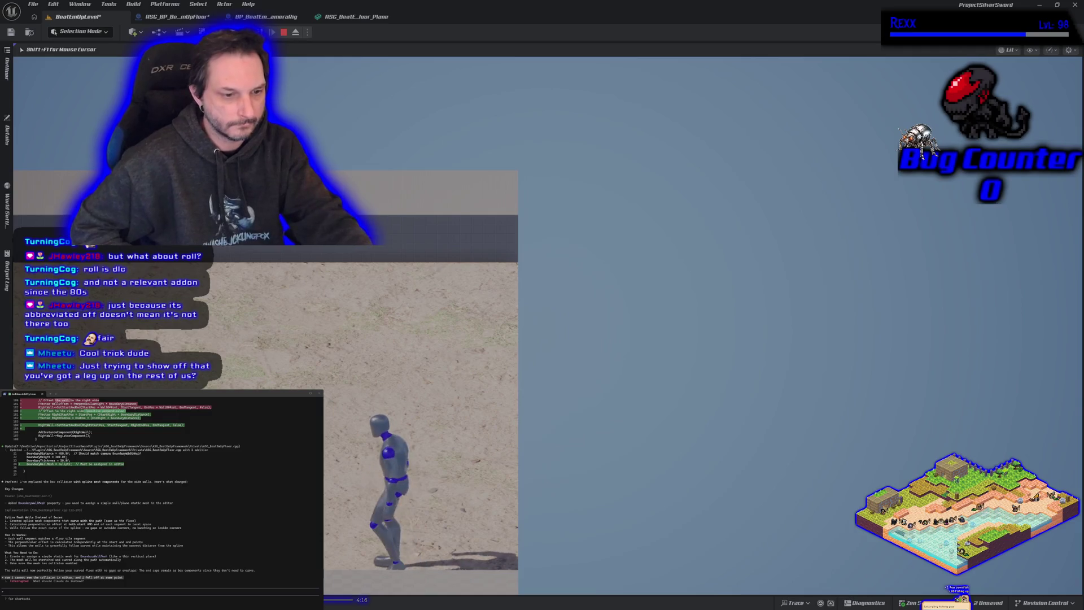
key(Escape)
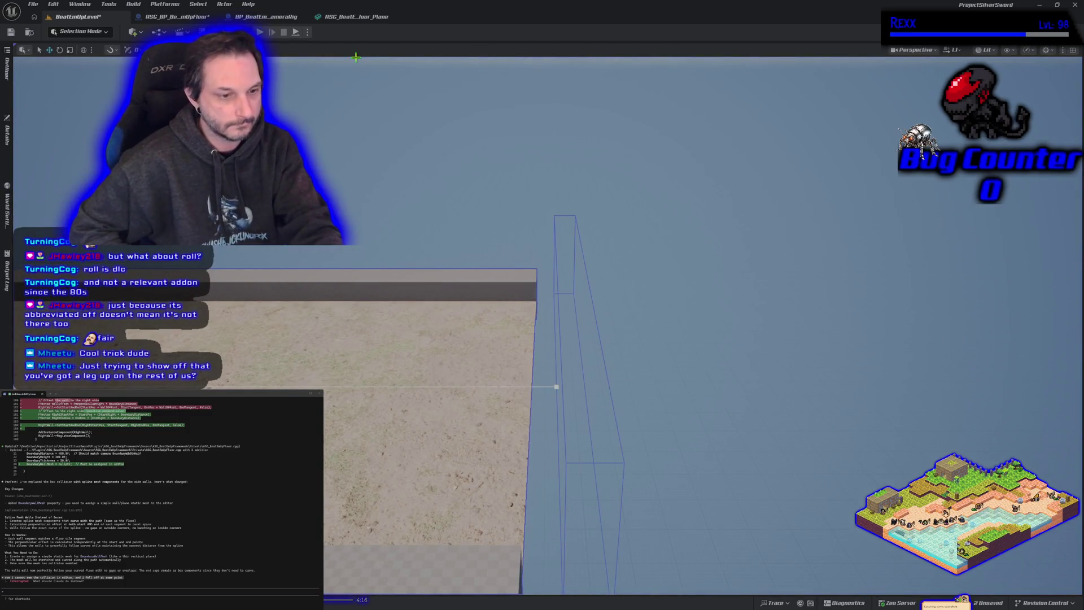
Start a new play test, climb the back wall, run off the front edge, then stop.
key(alt+p)
key(w)
key(space)
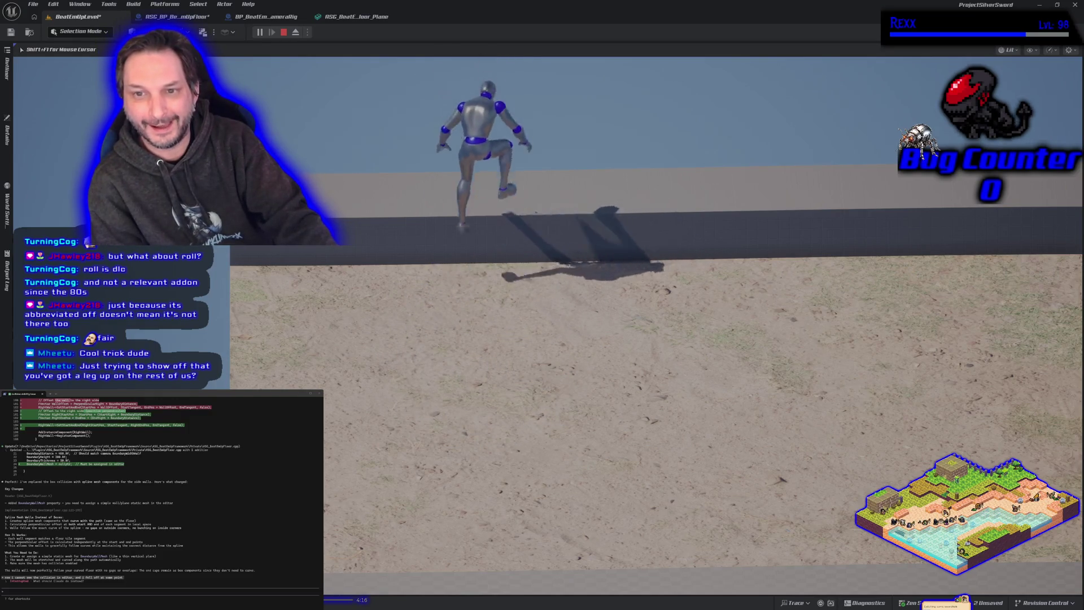
key(s)
key(s)
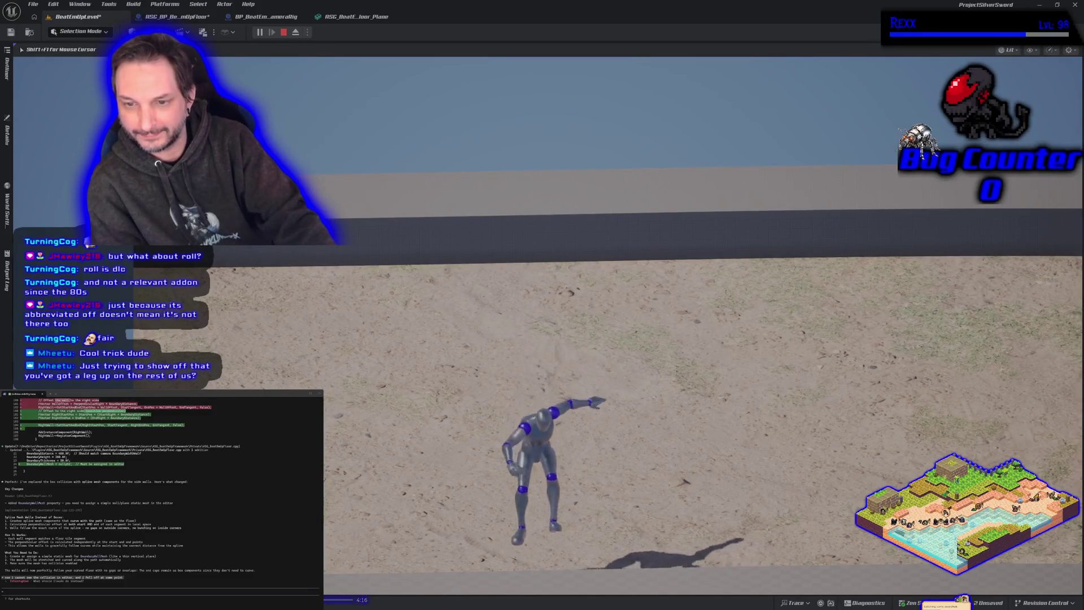
key(a)
key(d)
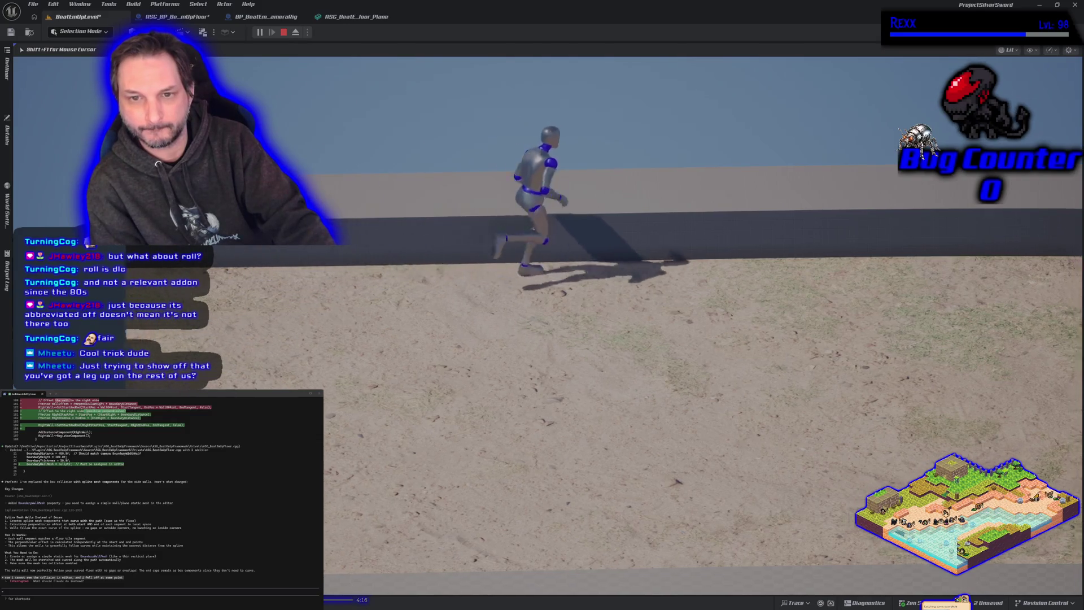
key(Escape)
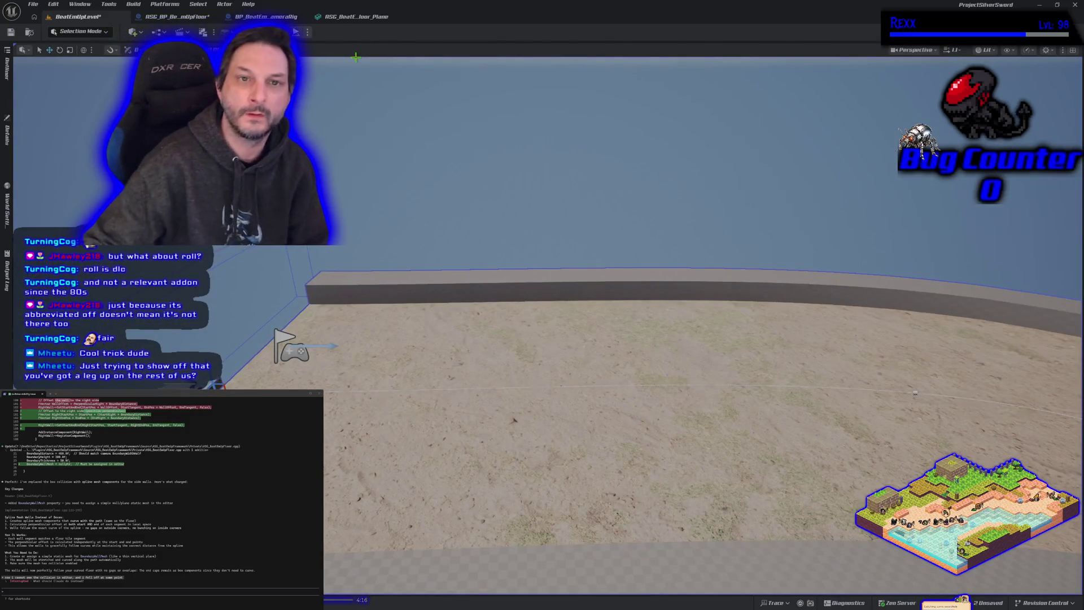
Move between the floor blueprint and the level, then open the floor plane mesh editor.
click(176, 17)
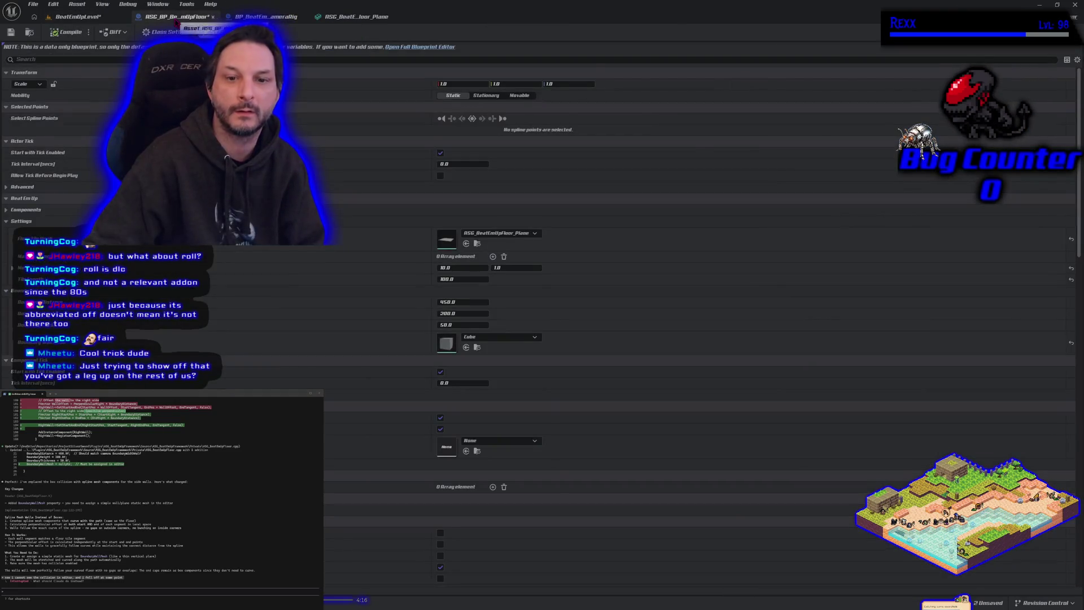
click(78, 16)
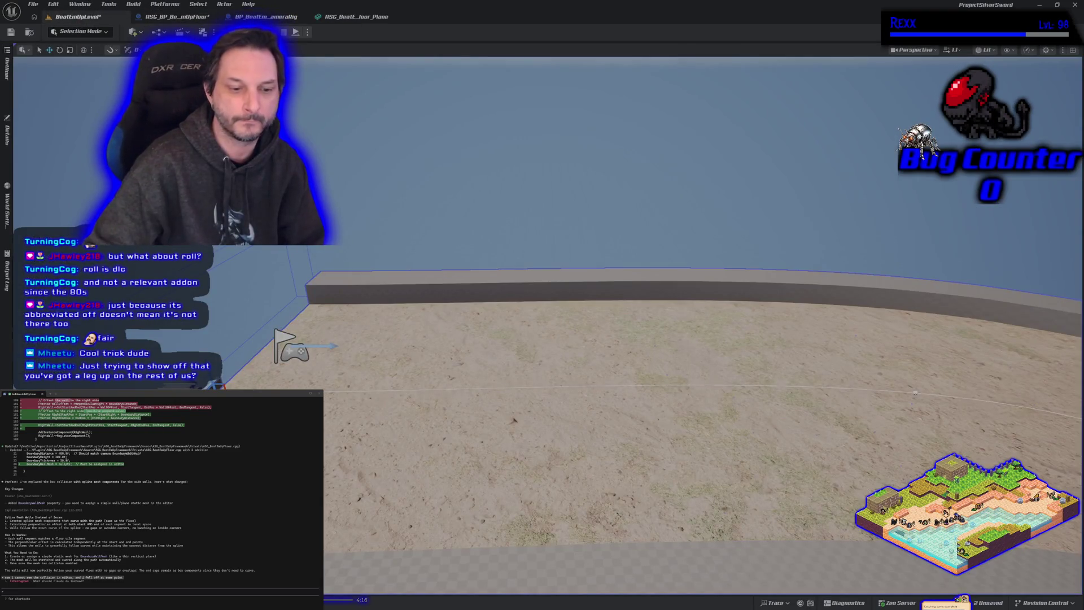
key(ctrl+space)
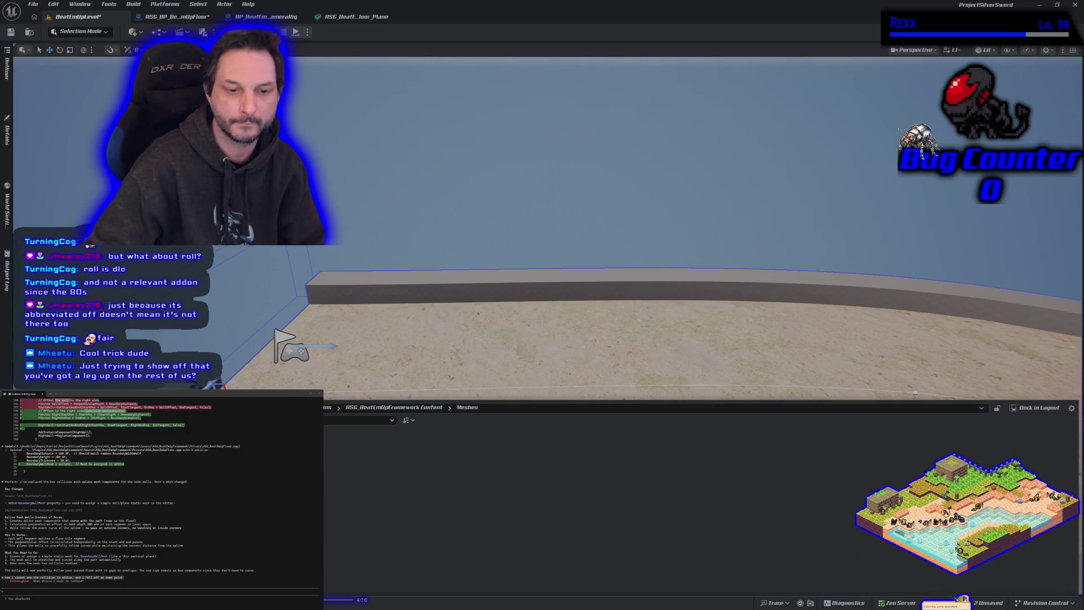
click(356, 16)
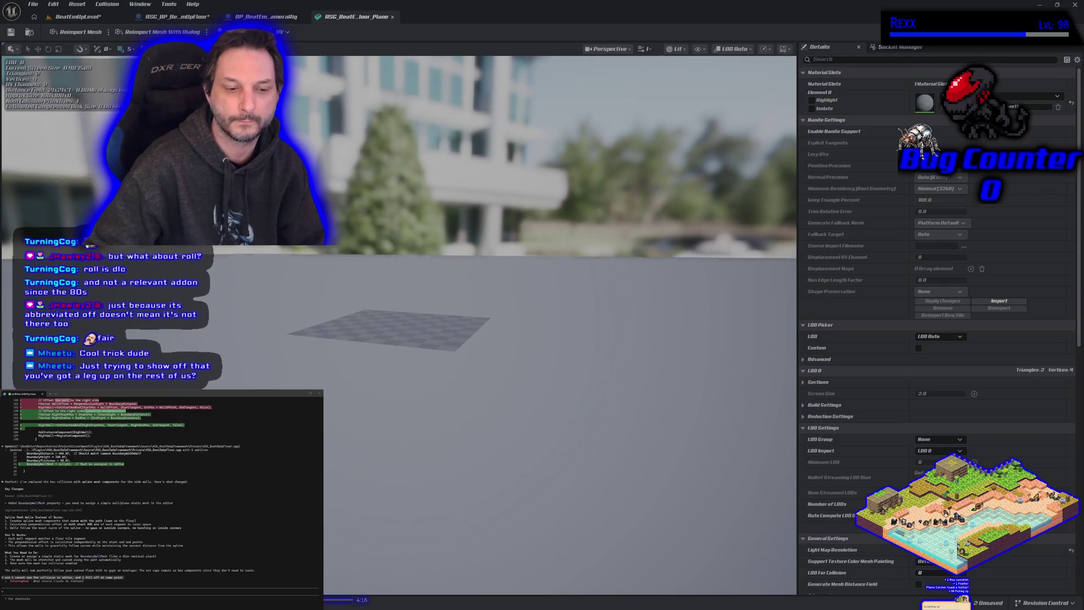
Duplicate the floor plane mesh asset from the Meshes folder in the Content Drawer.
key(ctrl+space)
right_click(127, 435)
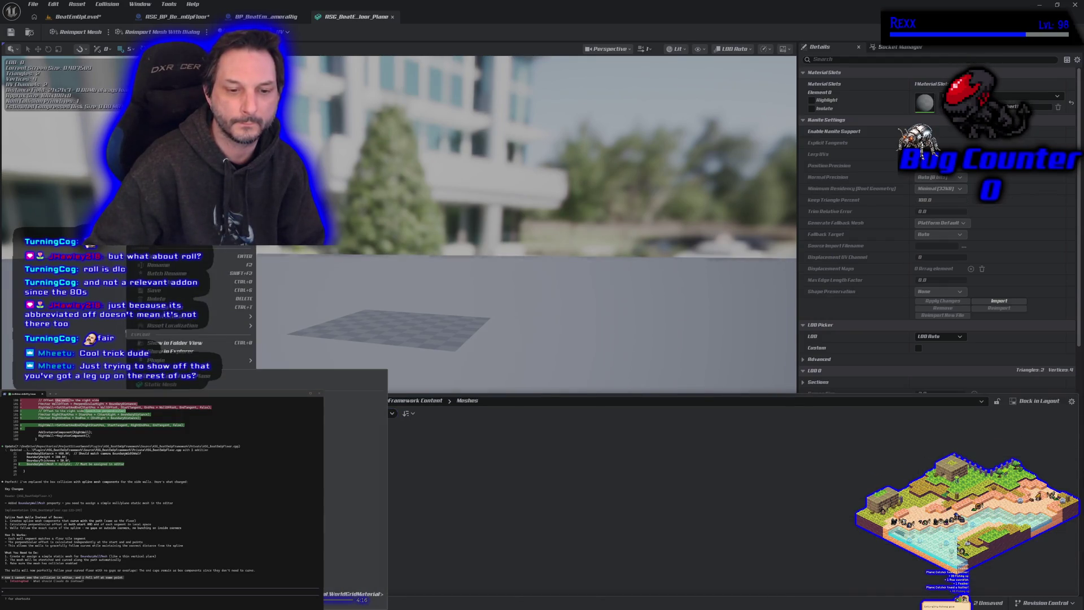
click(182, 282)
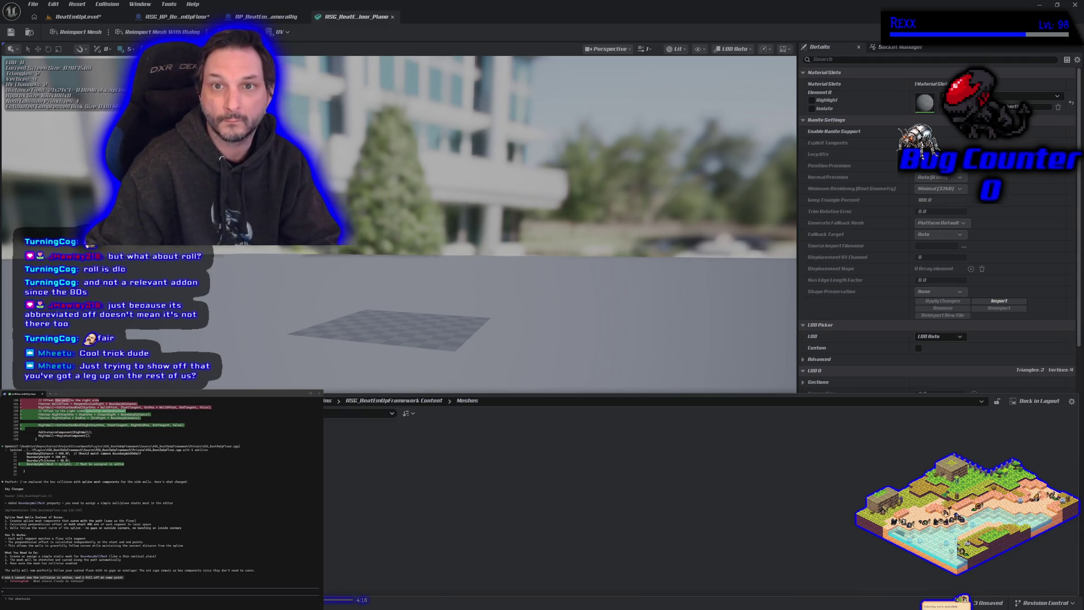
key(ctrl+space)
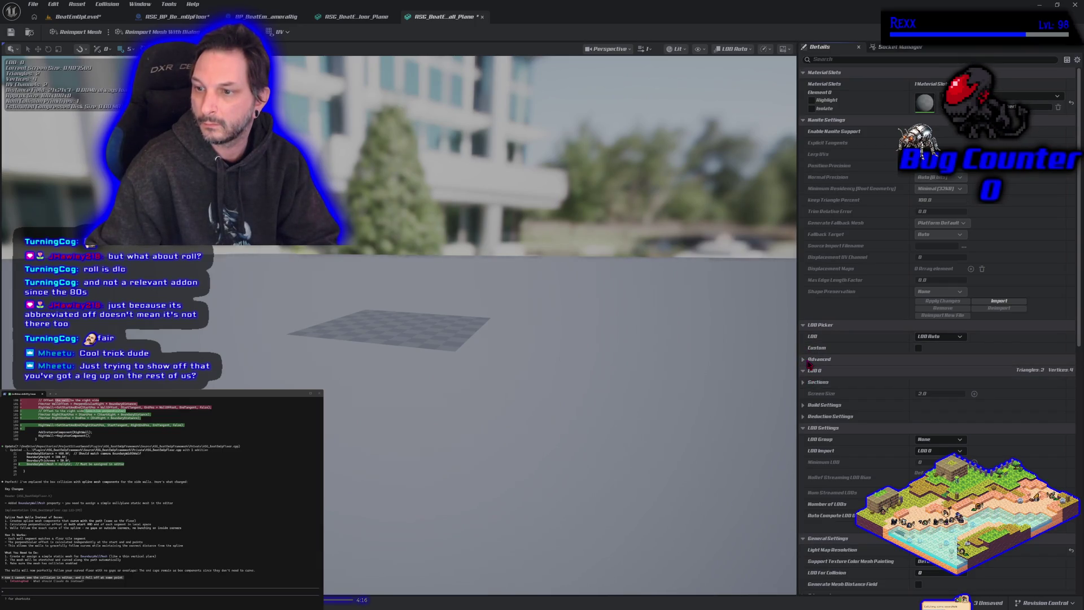
Set the plane mesh's import rotation to 0 in its import transform settings.
scroll(806, 373, down, 10)
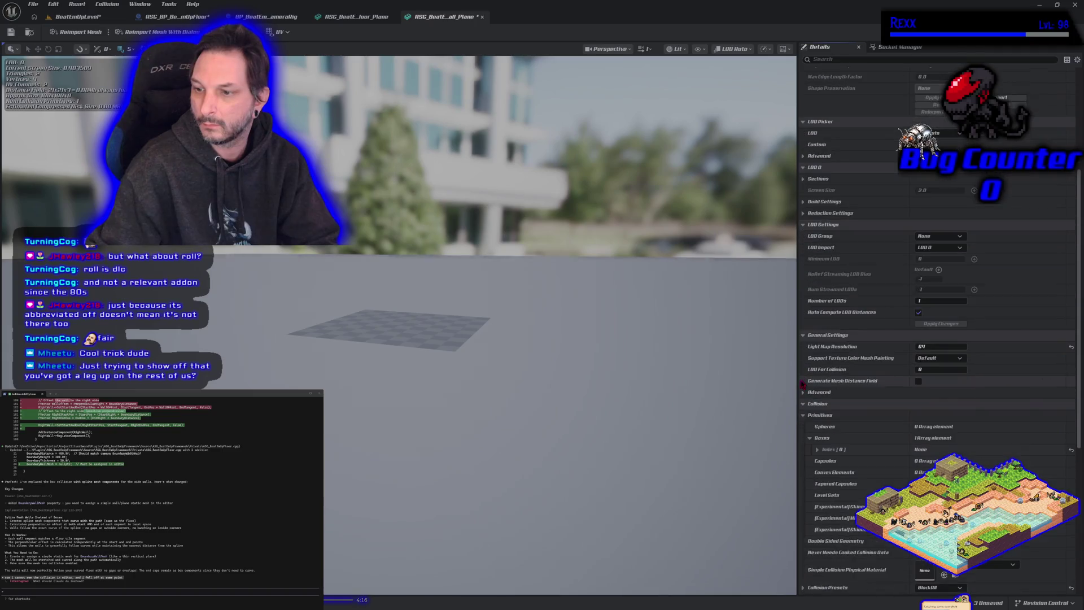
scroll(801, 384, down, 8)
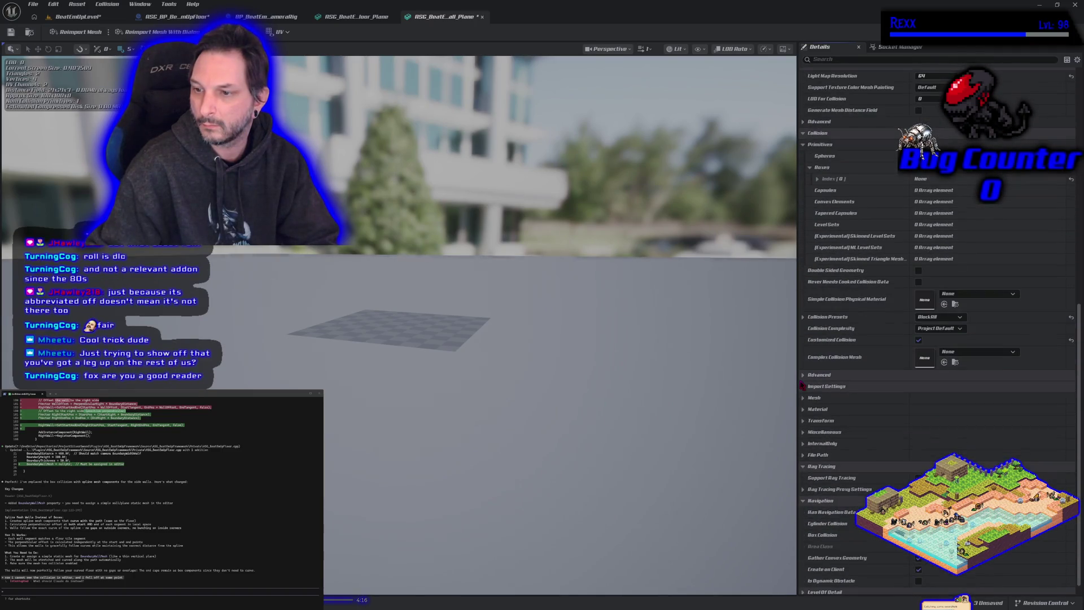
click(803, 382)
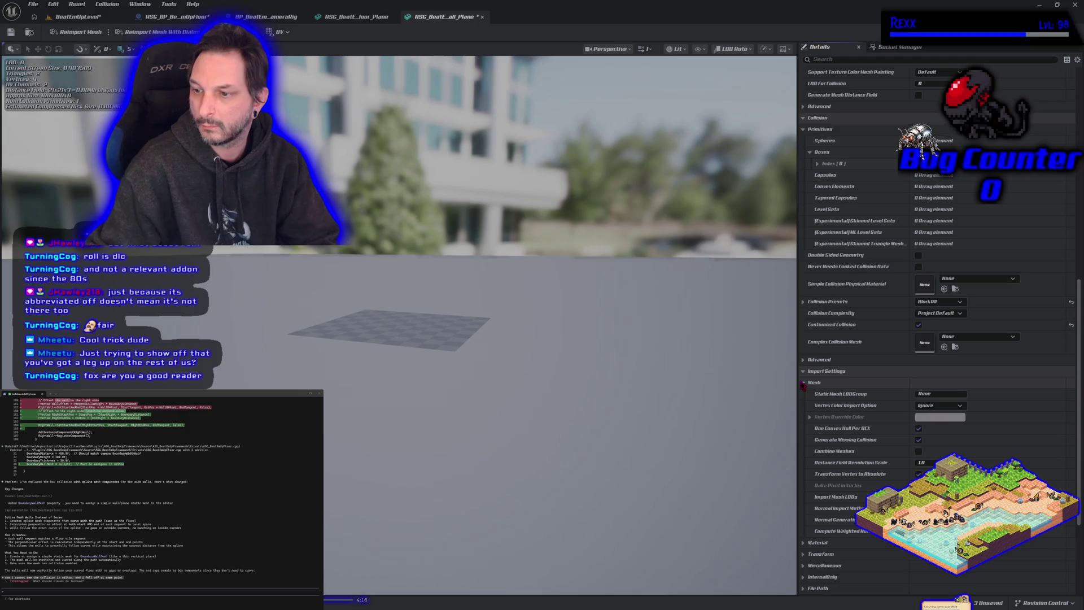
click(802, 383)
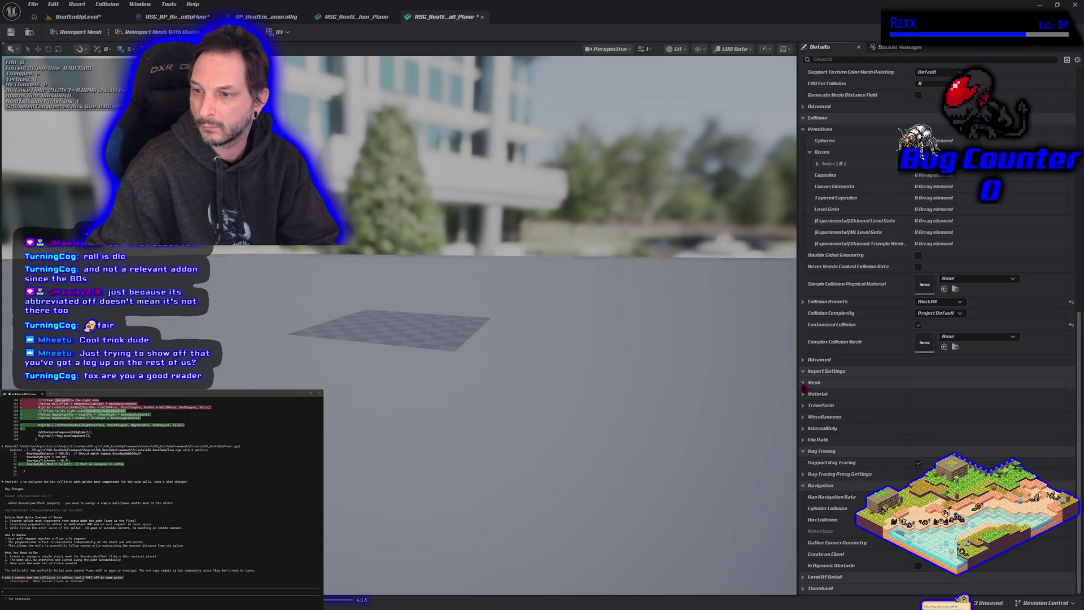
click(803, 406)
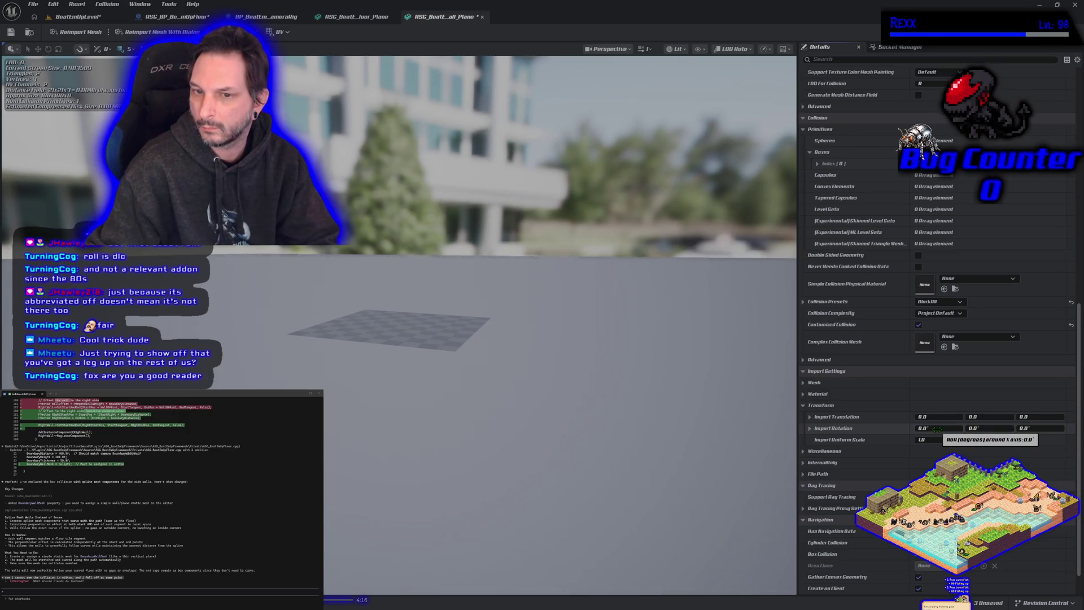
click(978, 428)
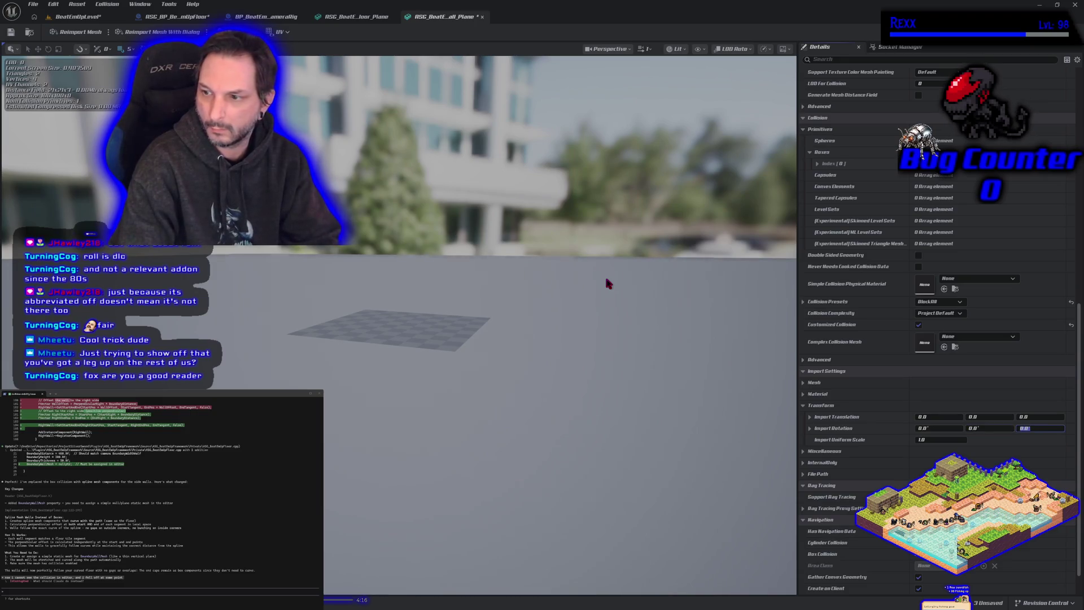
text(0)
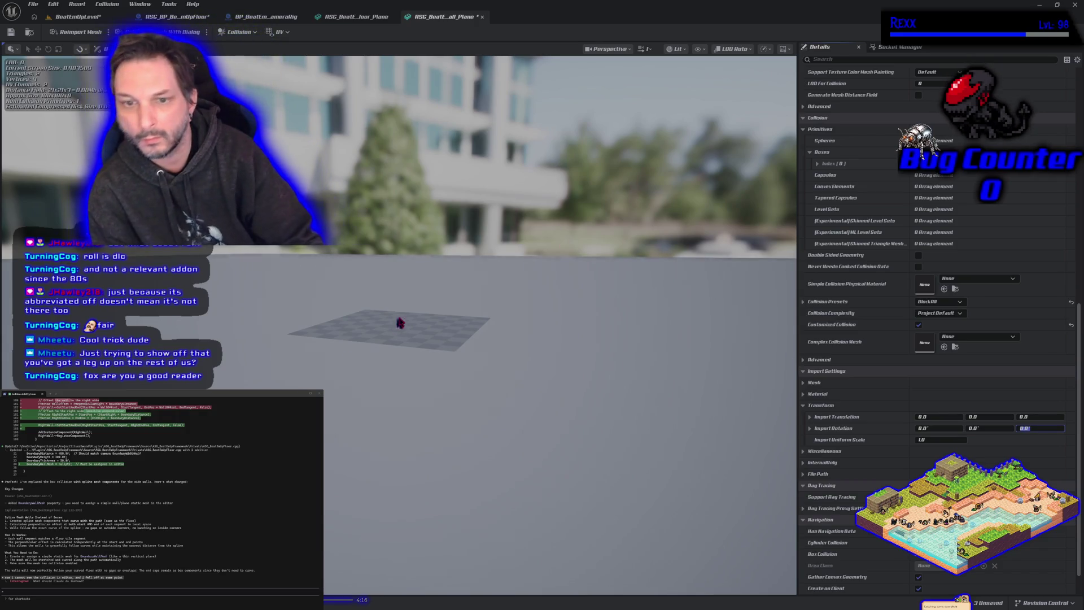
click(395, 317)
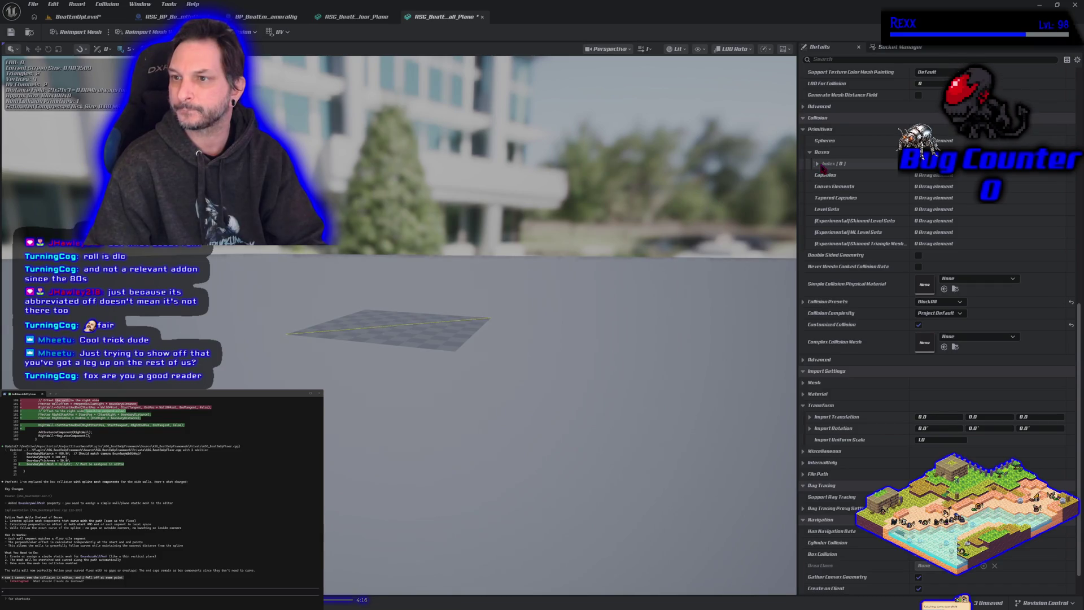
Scroll through the mesh Details panel, then view the floor blueprint's settings.
scroll(839, 458, down, 2)
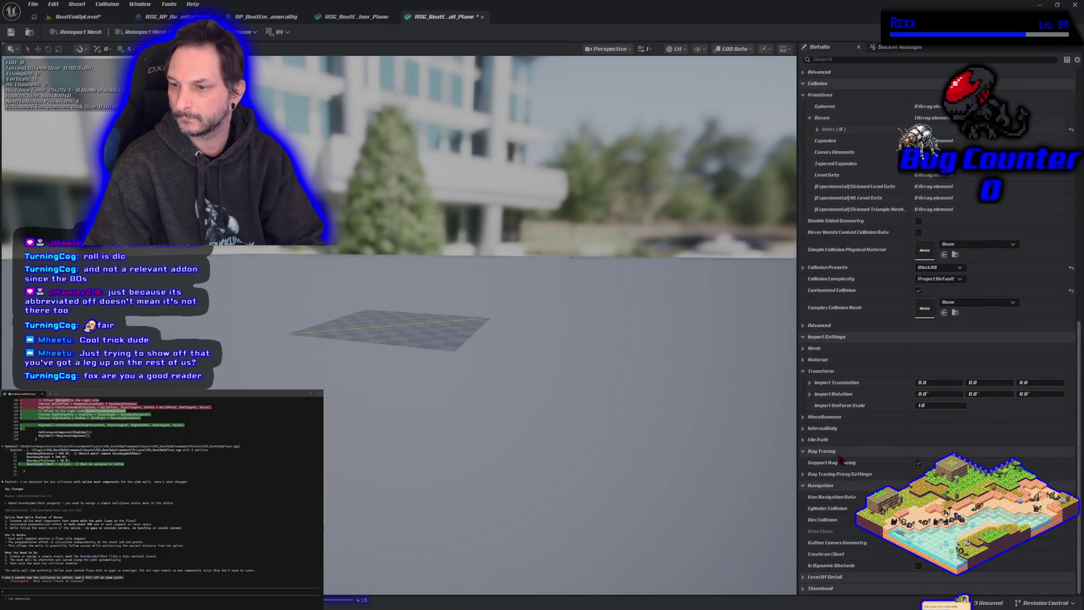
drag(1078, 443, 1078, 180)
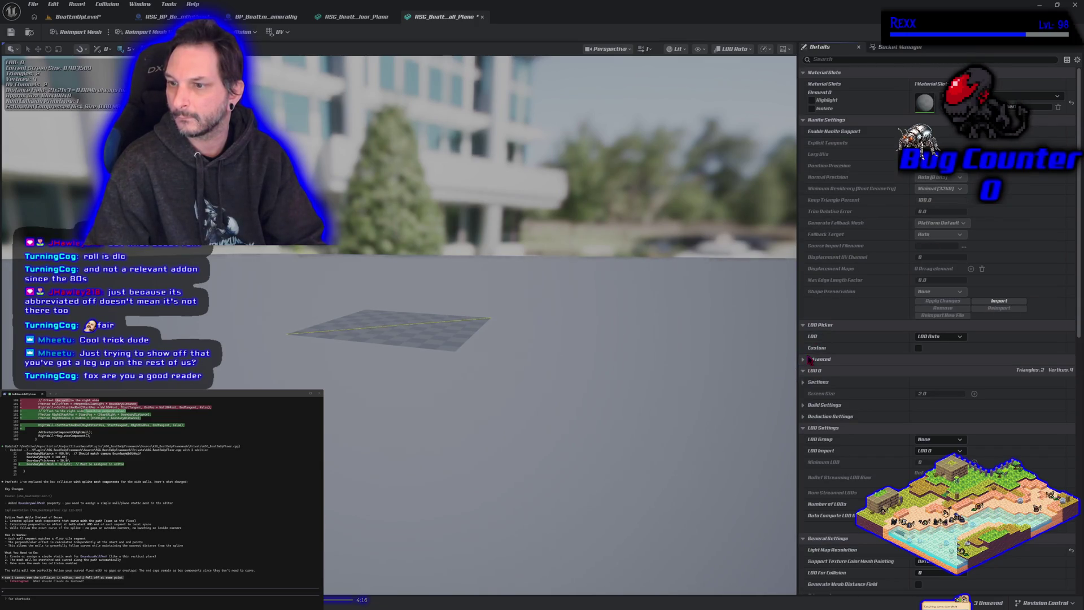
scroll(841, 428, down, 5)
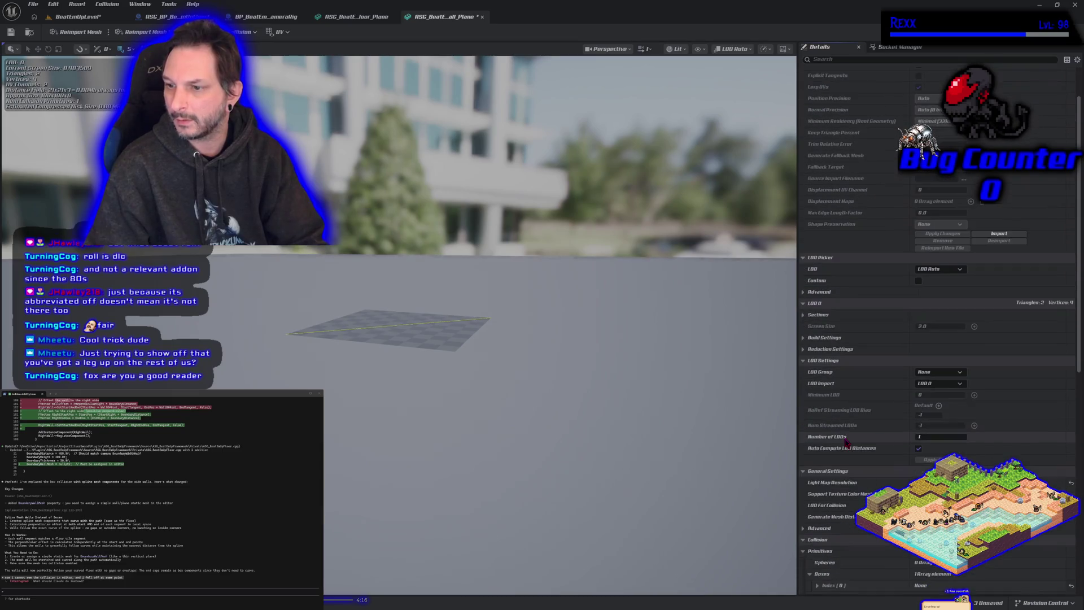
scroll(846, 445, down, 3)
scroll(847, 452, down, 2)
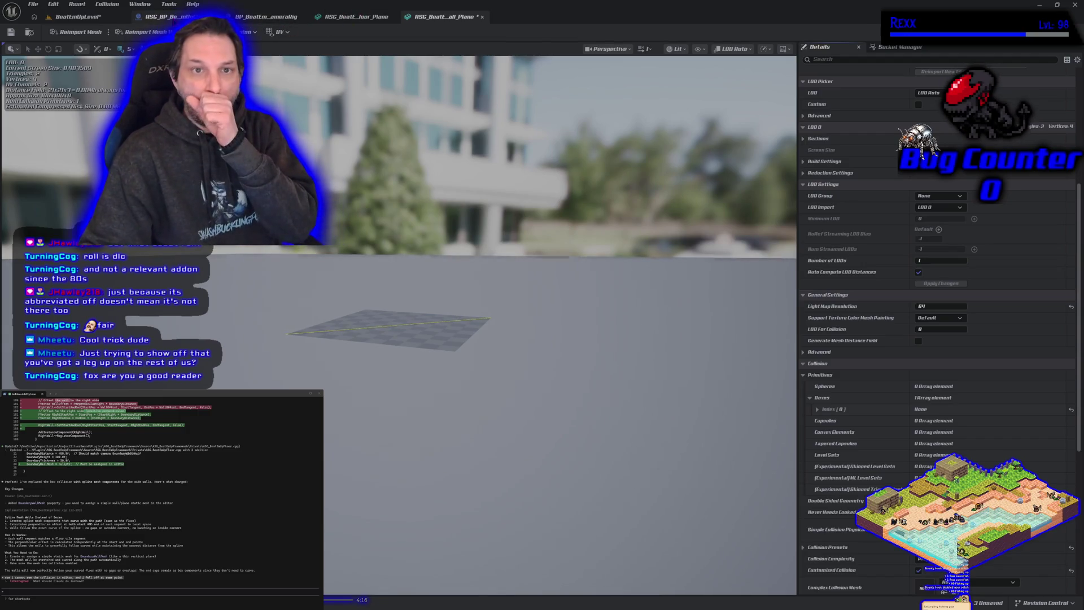
click(170, 16)
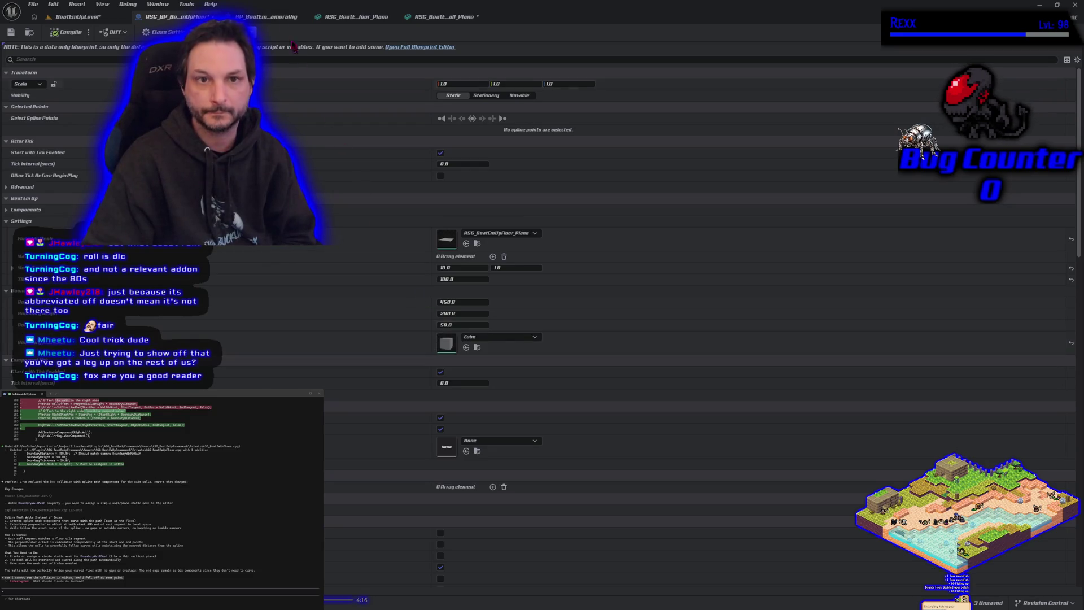
Open the floor blueprint in the full editor, frame its Floor Spline, then return to the wall plane mesh.
click(279, 17)
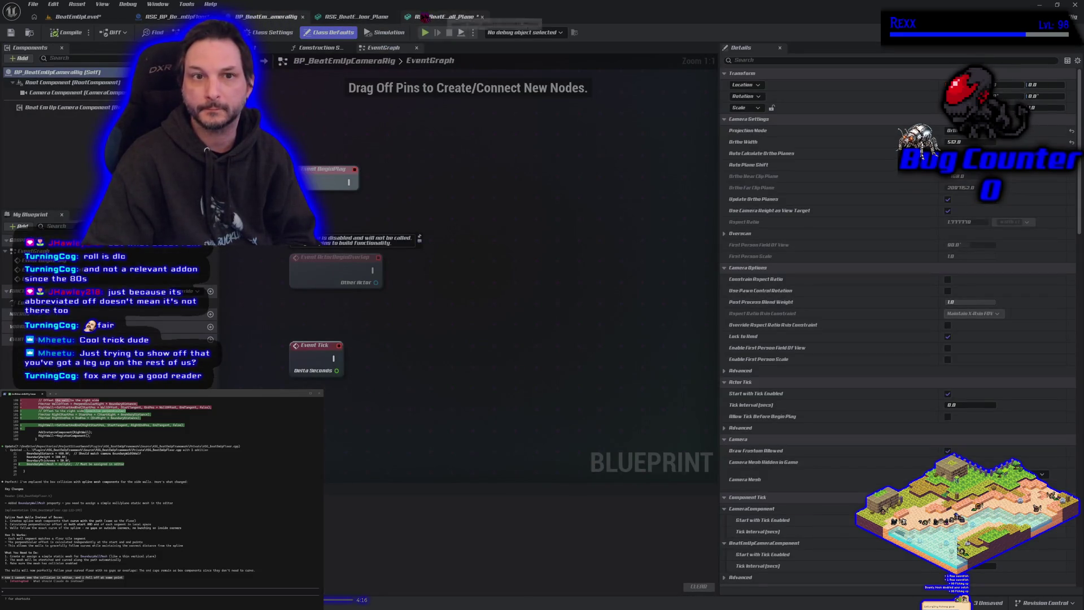
click(169, 16)
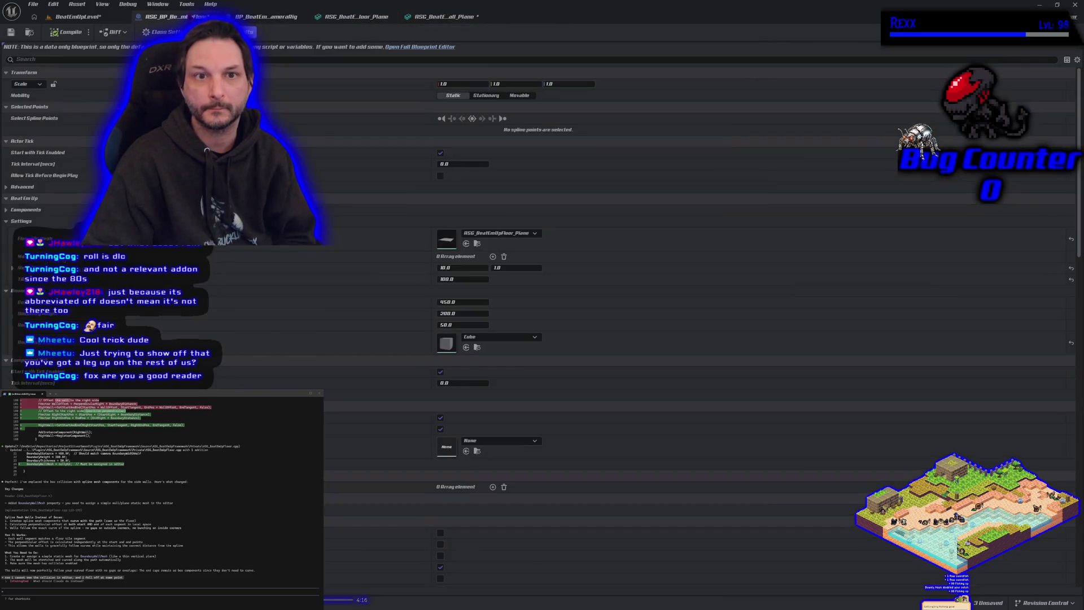
click(409, 48)
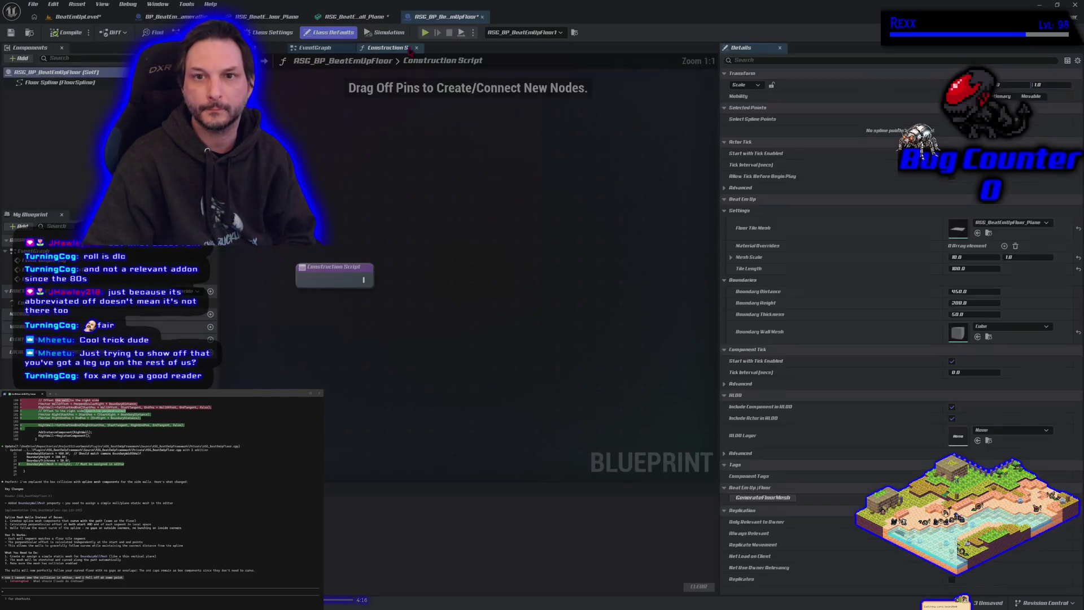
click(265, 48)
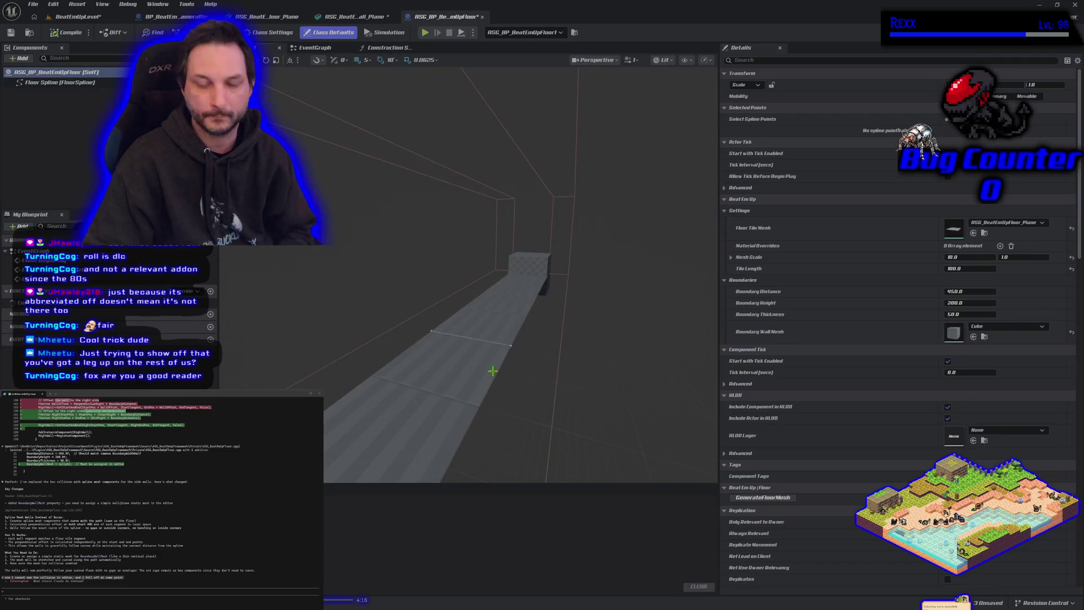
mouse_move(493, 370)
mouse_down()
mouse_move(493, 344)
mouse_move(474, 327)
mouse_move(501, 241)
mouse_move(429, 229)
mouse_up()
click(488, 257)
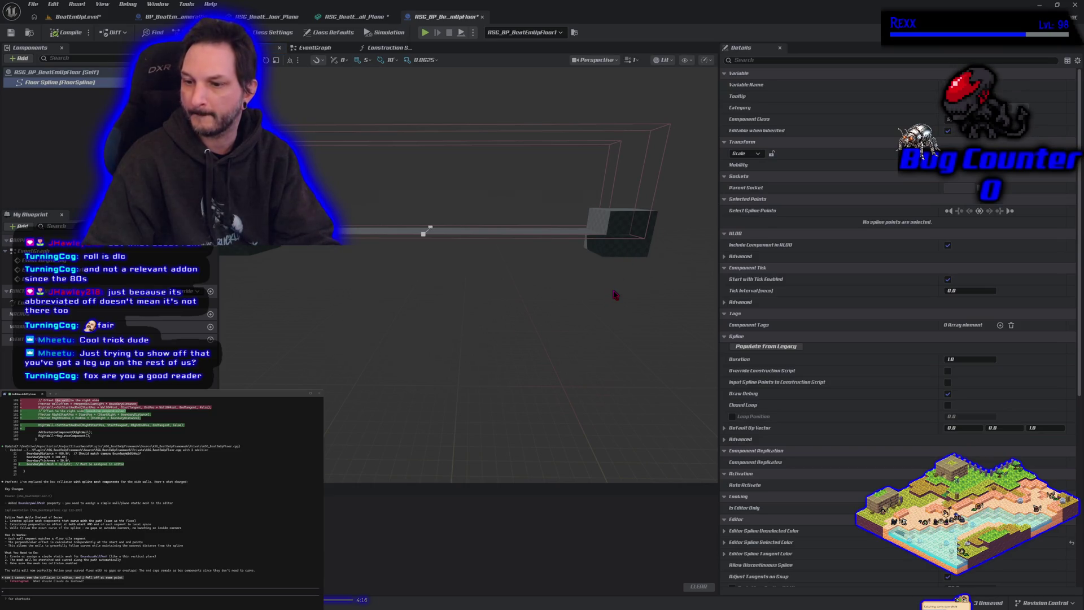
key(f)
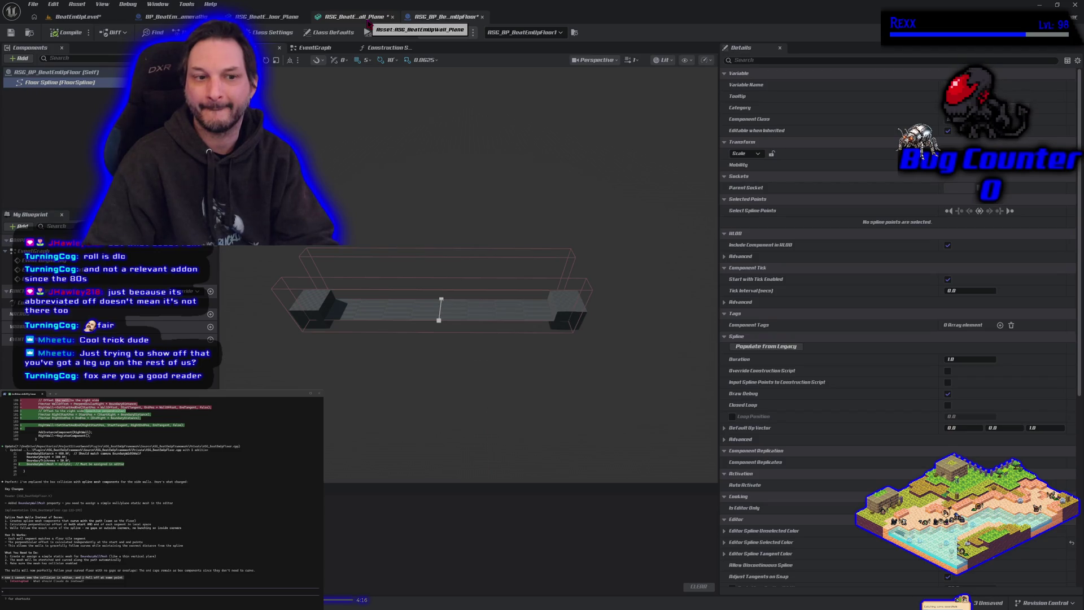
click(367, 22)
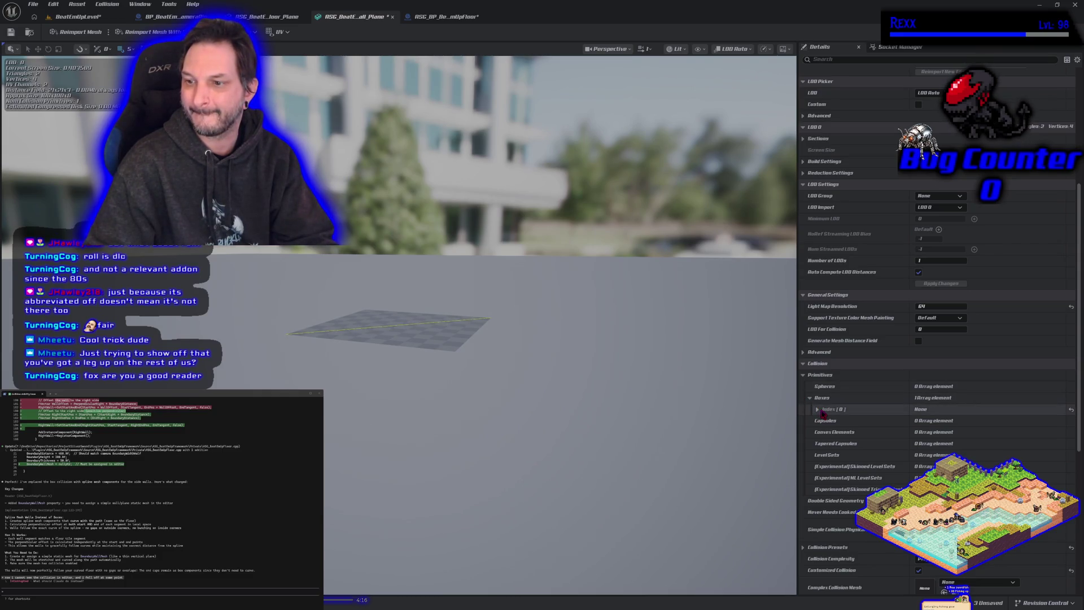
scroll(819, 413, down, 8)
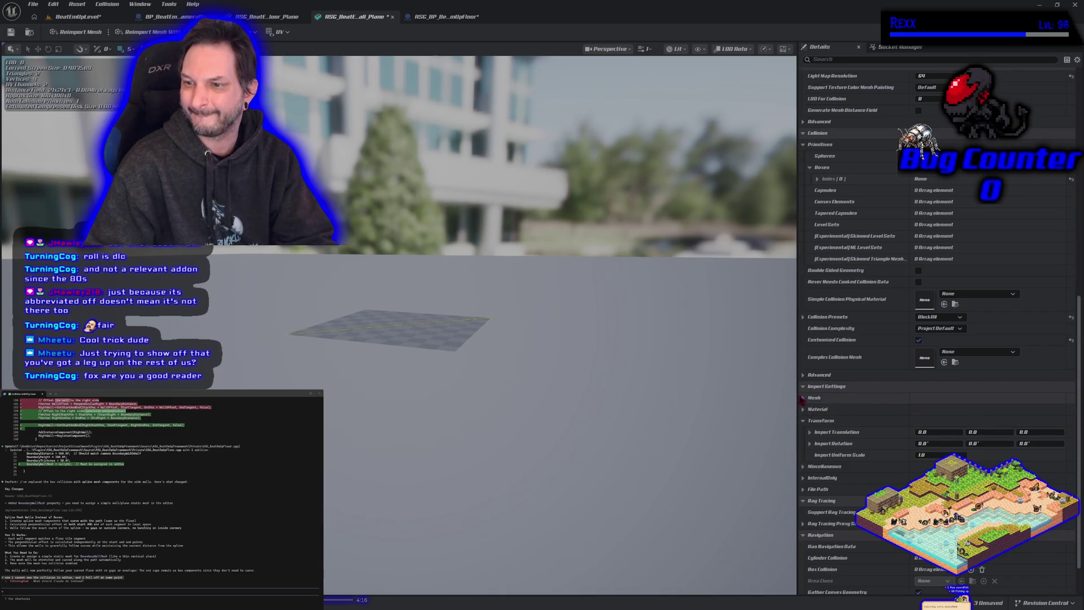
click(804, 398)
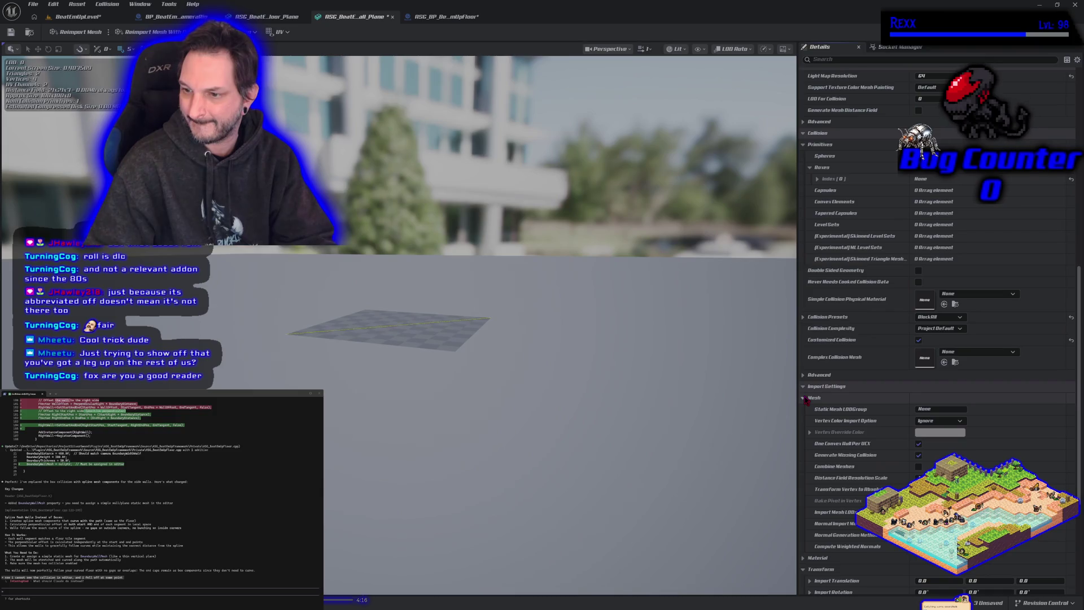
click(804, 398)
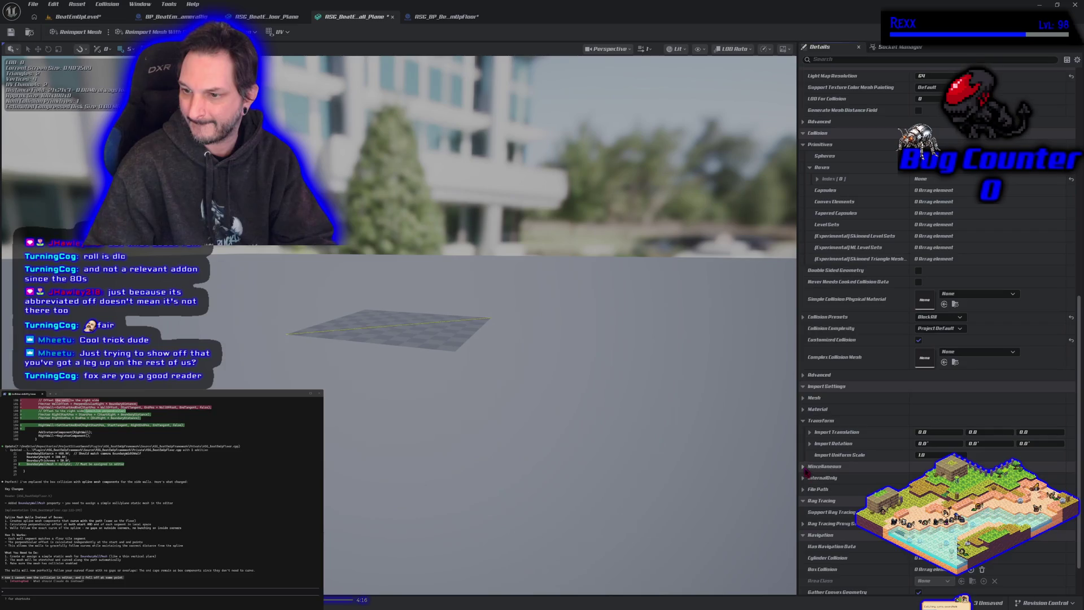
scroll(813, 458, up, 1)
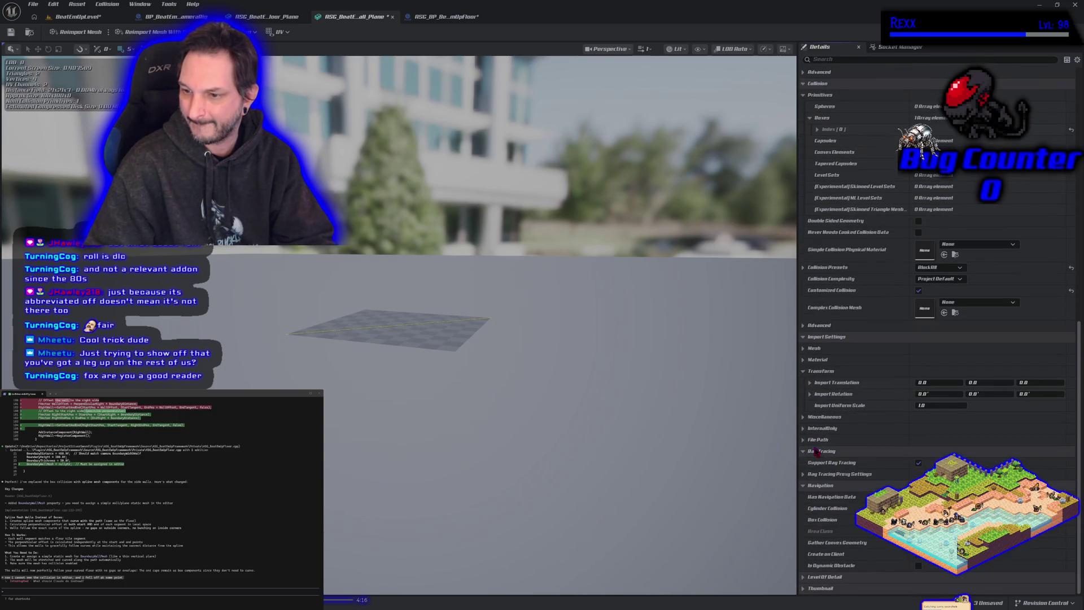
scroll(815, 452, up, 15)
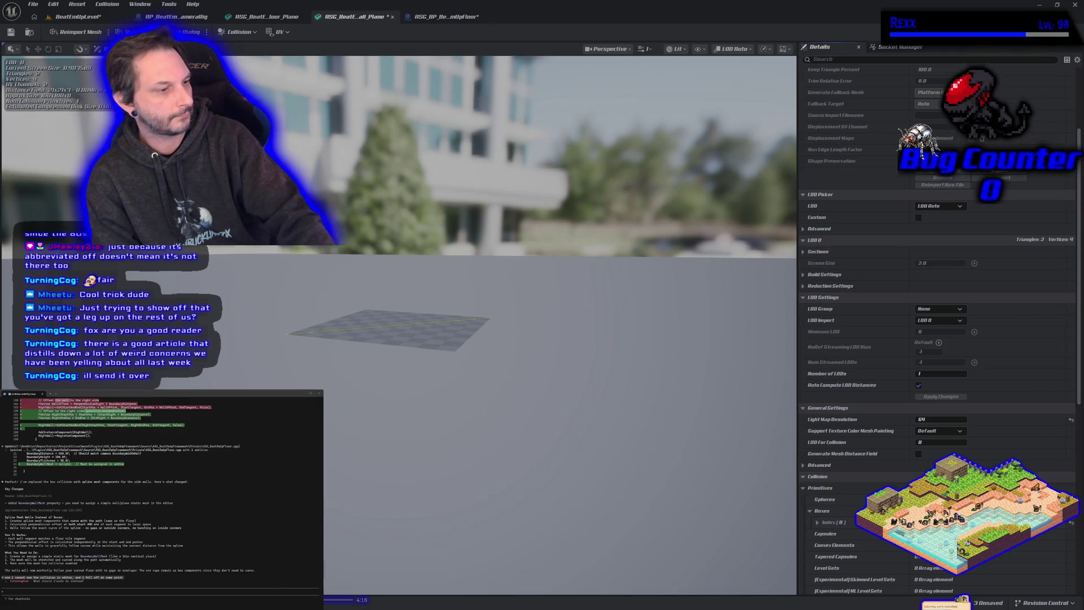
In Chrome, enter the search query 'ue5 rotate mesh' without sending it, then return to Unreal.
key(alt+Tab)
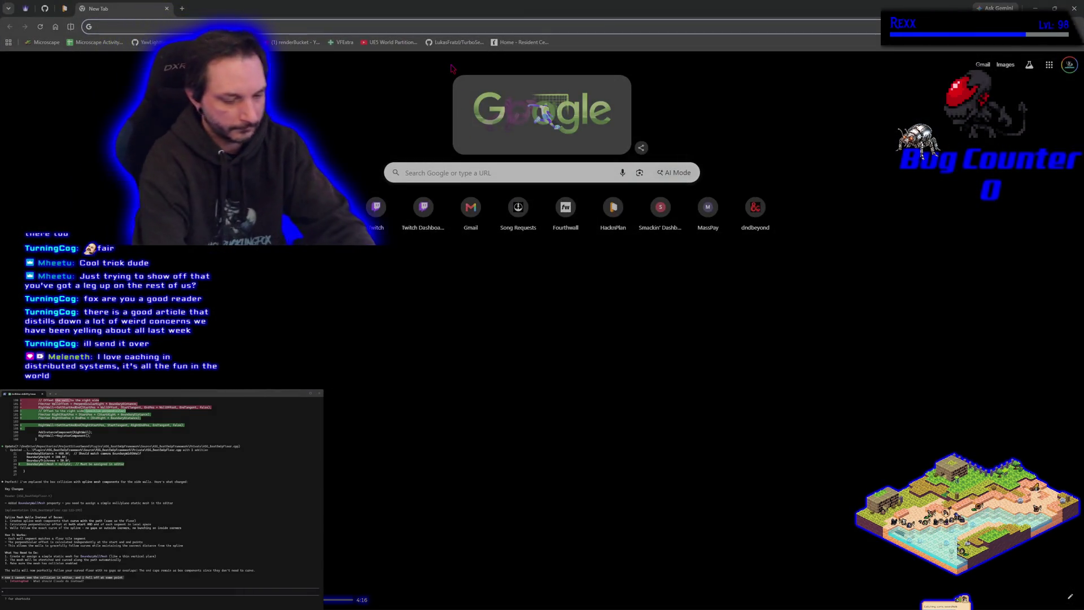
text(ue5 turn mesh)
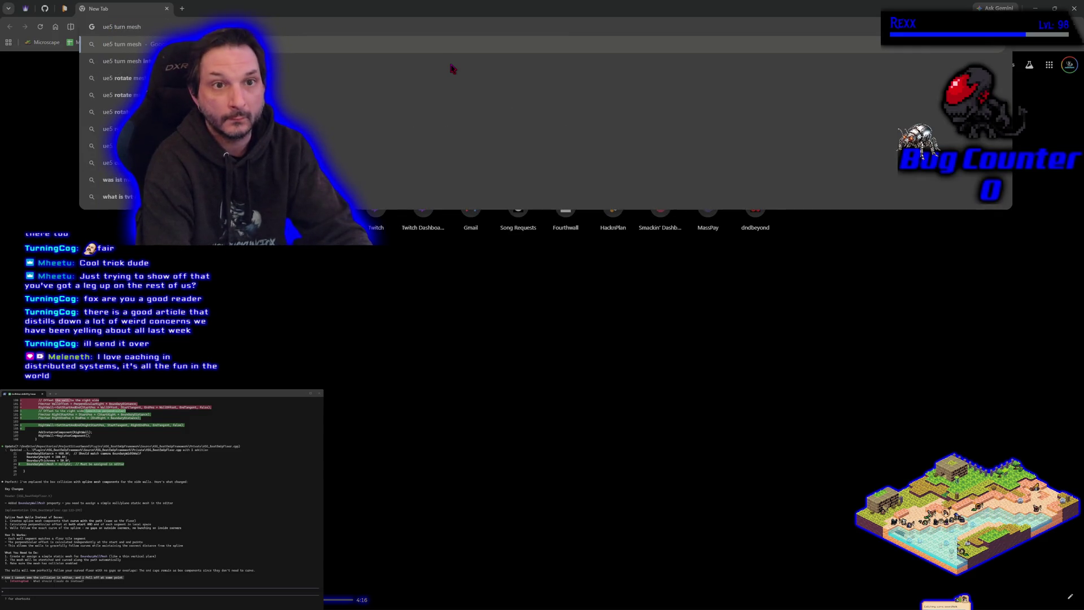
key(BackSpace)
key(BackSpace)
key(BackSpace)
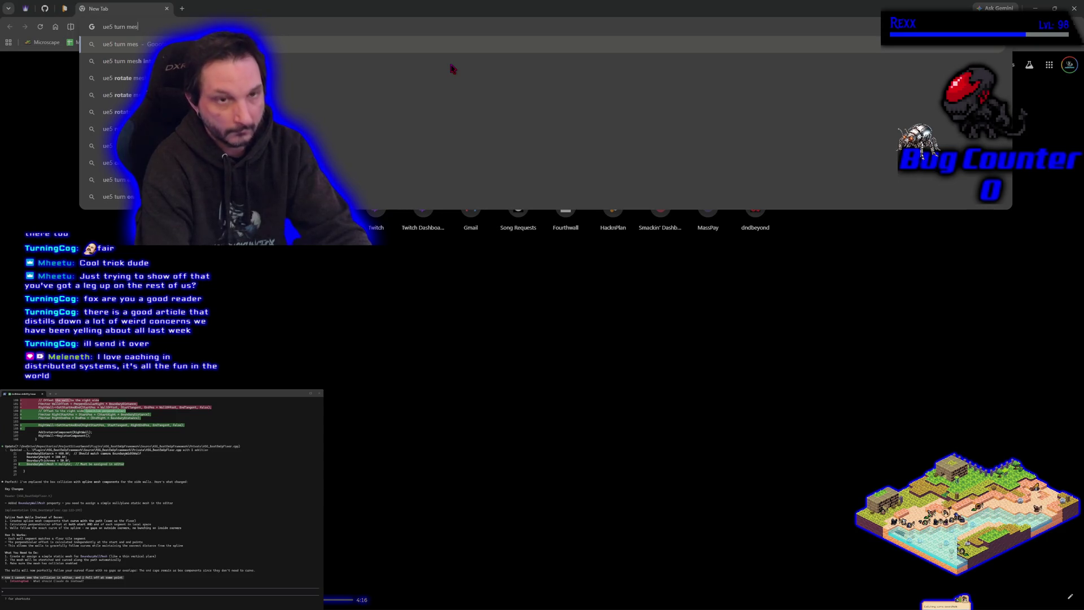
key(BackSpace)
key(BackSpace)
key(BackSpace)
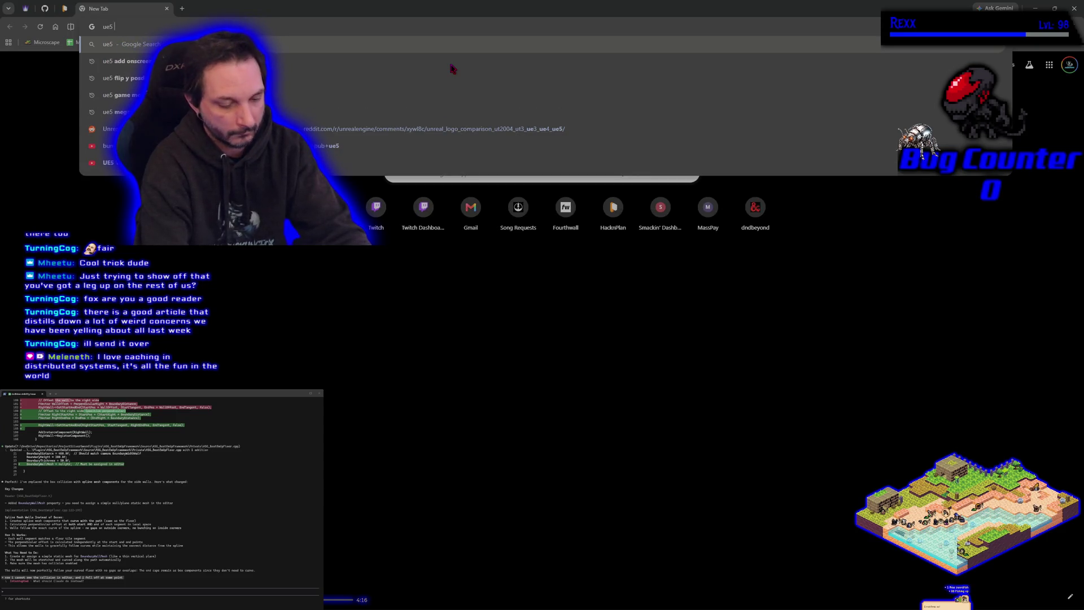
text(rotate mesh)
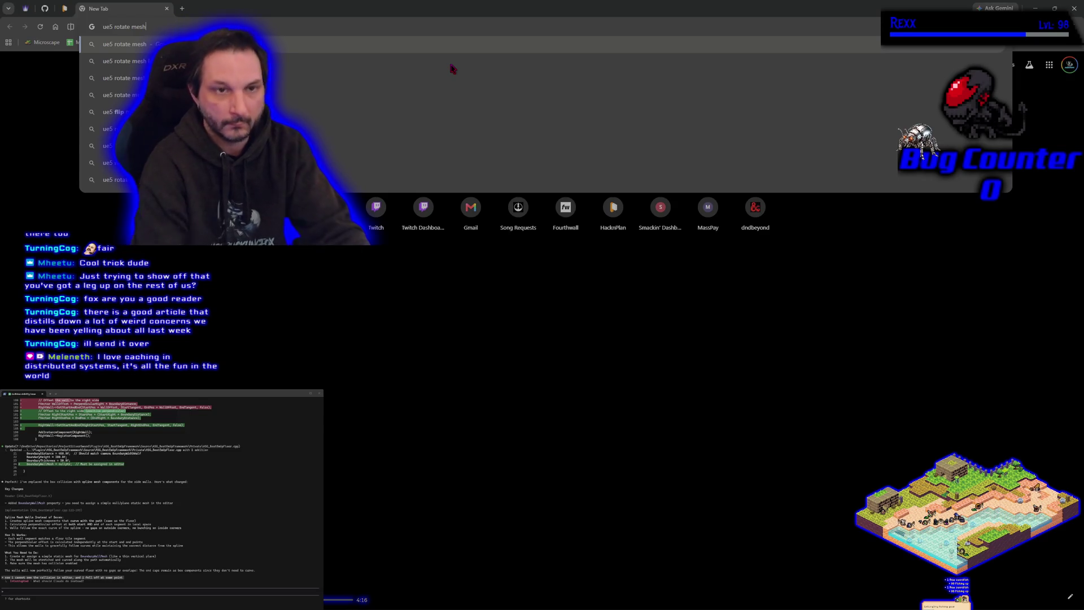
double_click(351, 11)
key(alt+Tab)
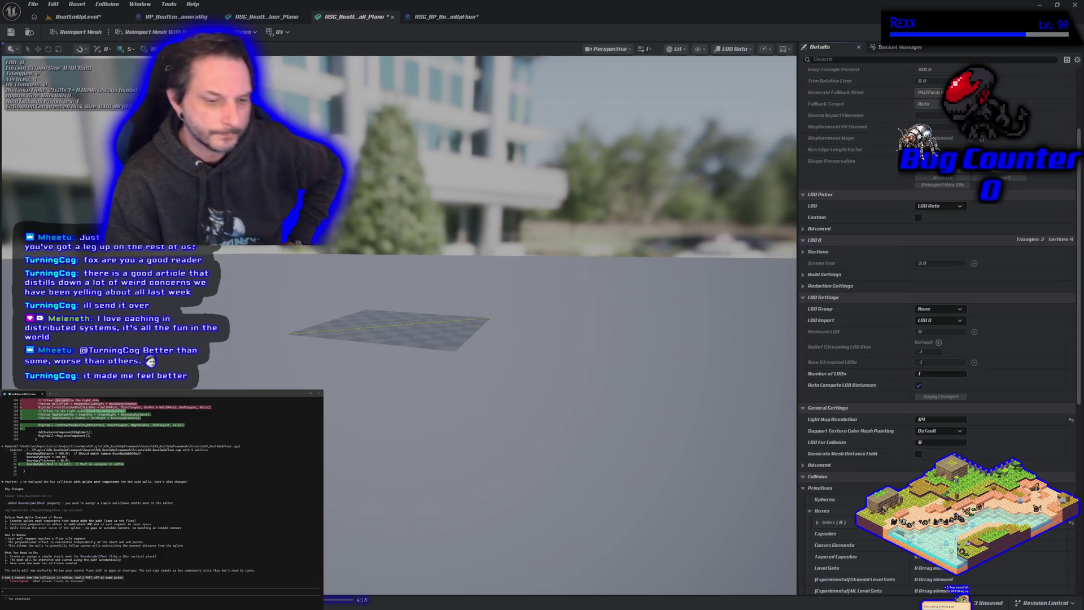
key(ctrl+space)
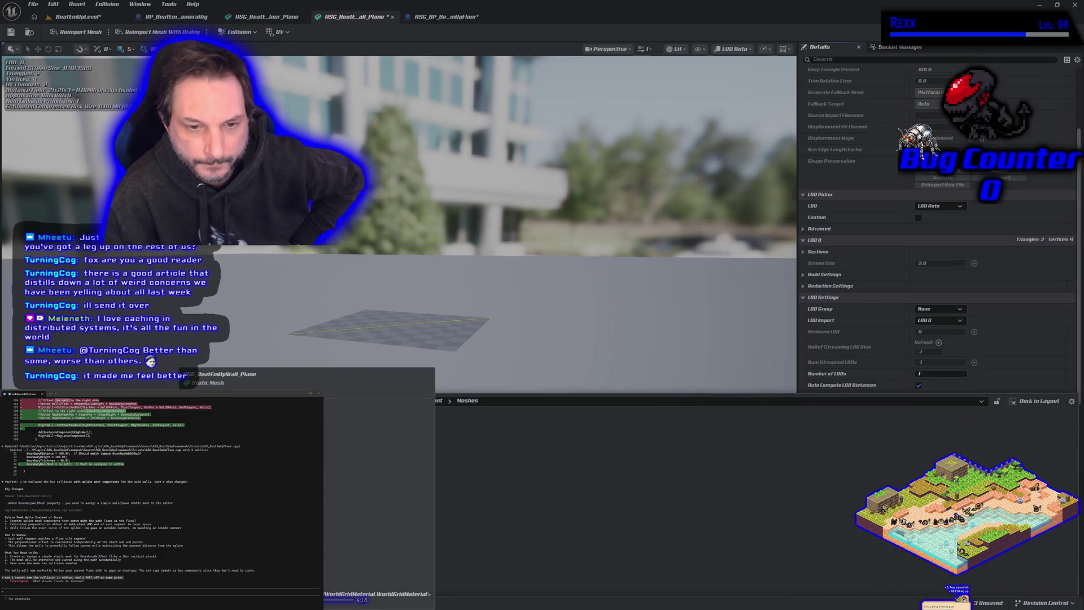
right_click(175, 395)
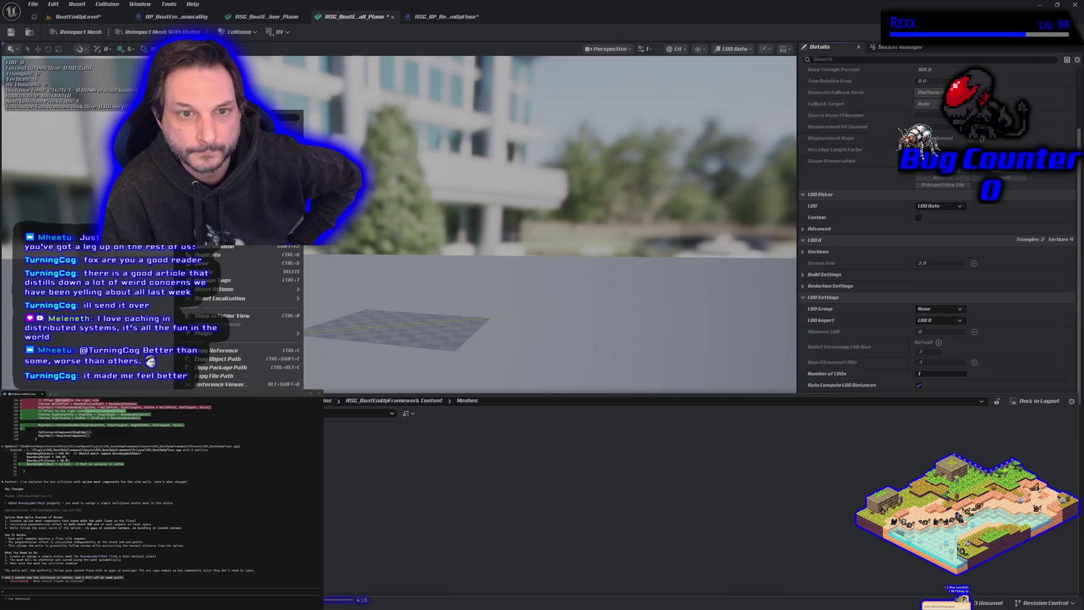
mouse_move(247, 291)
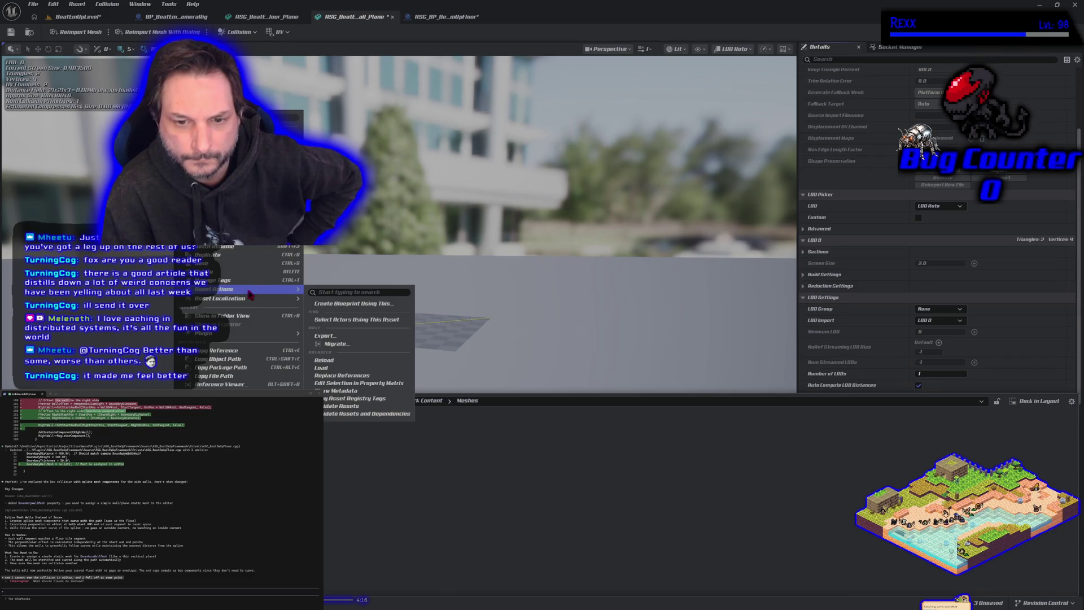
click(565, 440)
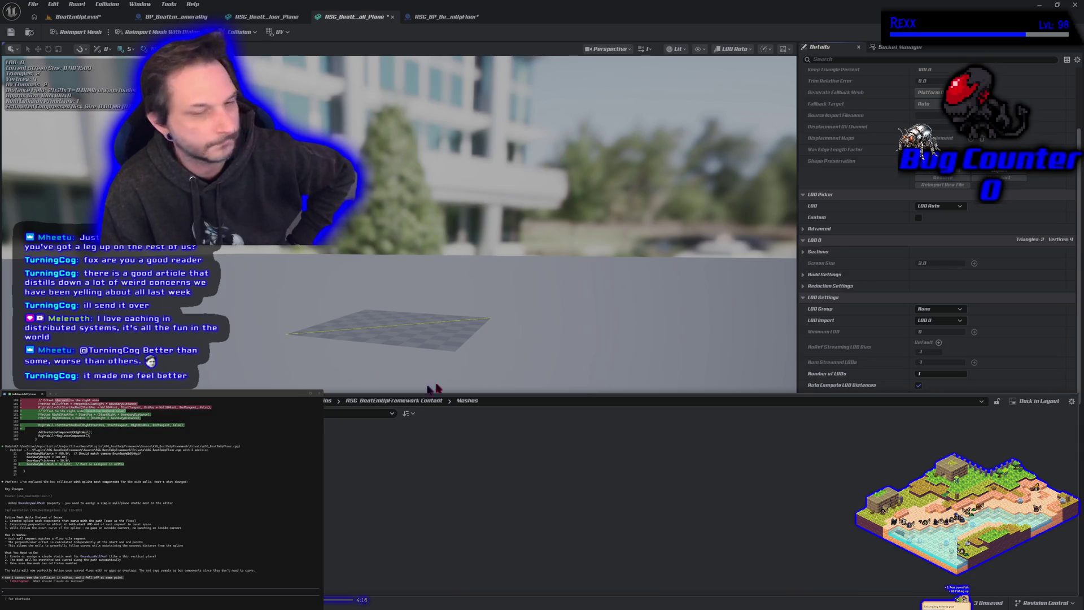
click(394, 346)
drag(394, 346, 361, 332)
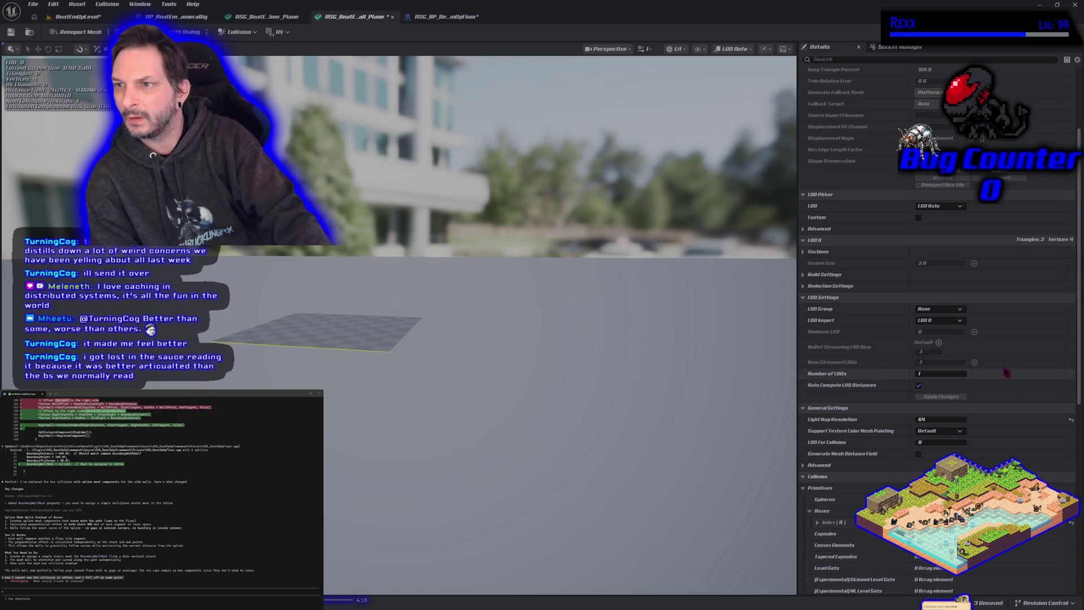
Look over the level, the BeatEmUpFloor blueprint and the wall plane mesh tabs.
scroll(906, 381, up, 5)
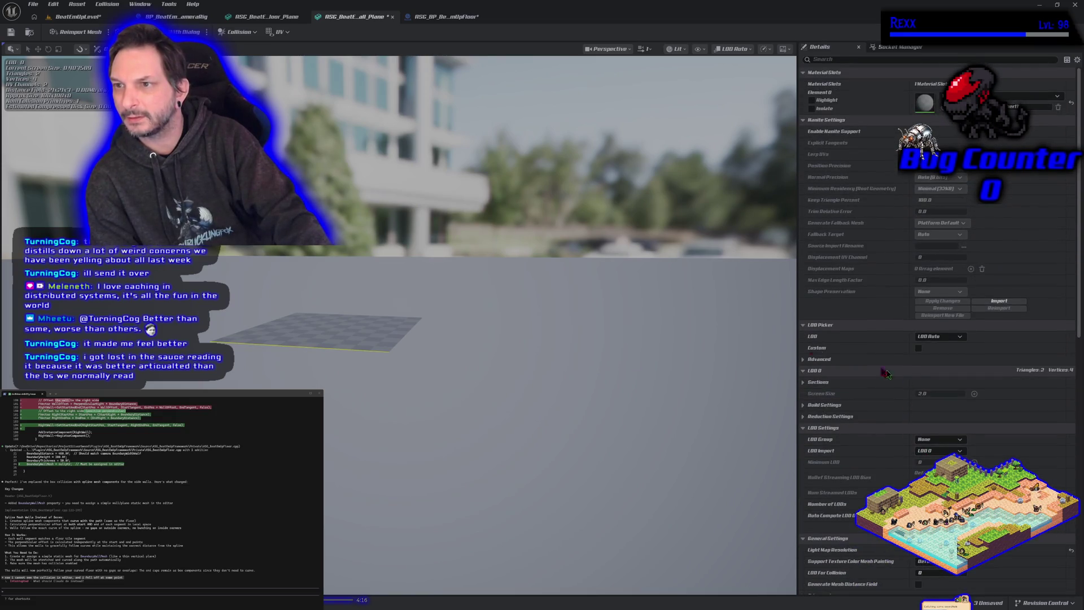
click(80, 18)
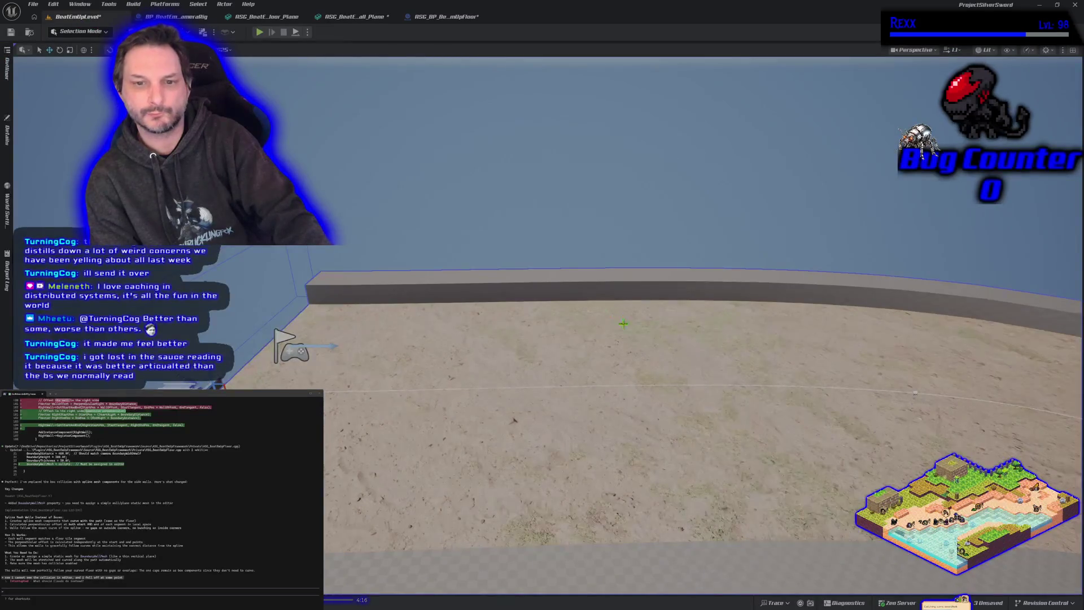
scroll(622, 321, down, 6)
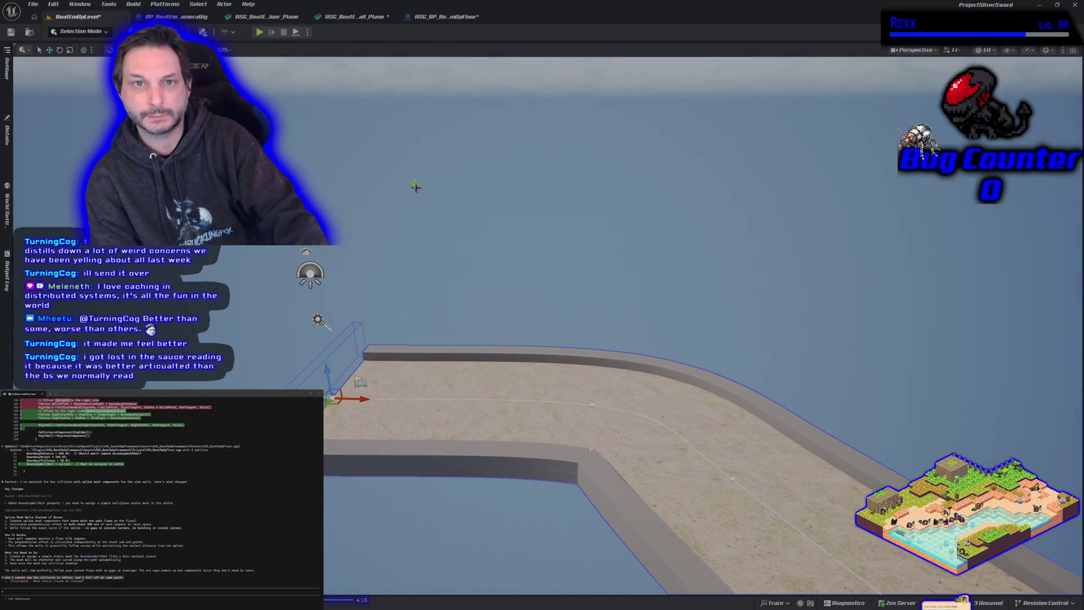
click(355, 16)
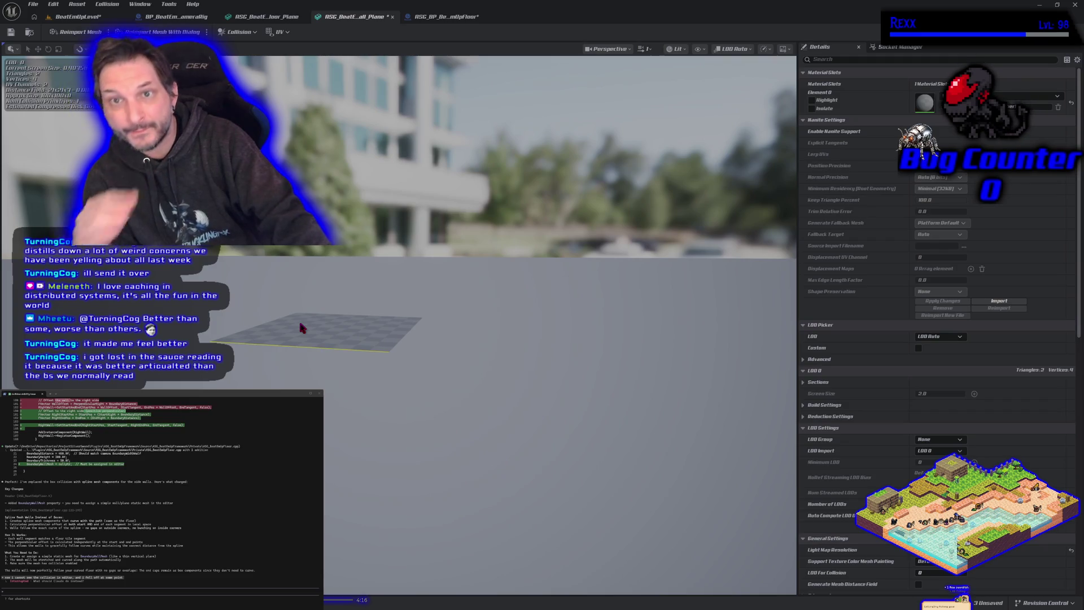
click(449, 17)
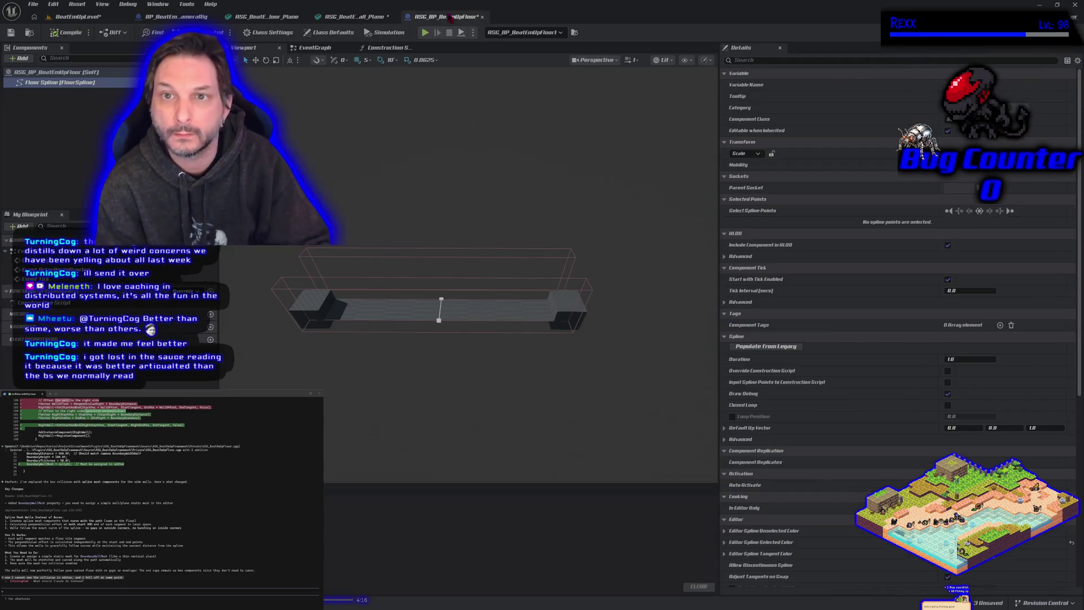
click(353, 17)
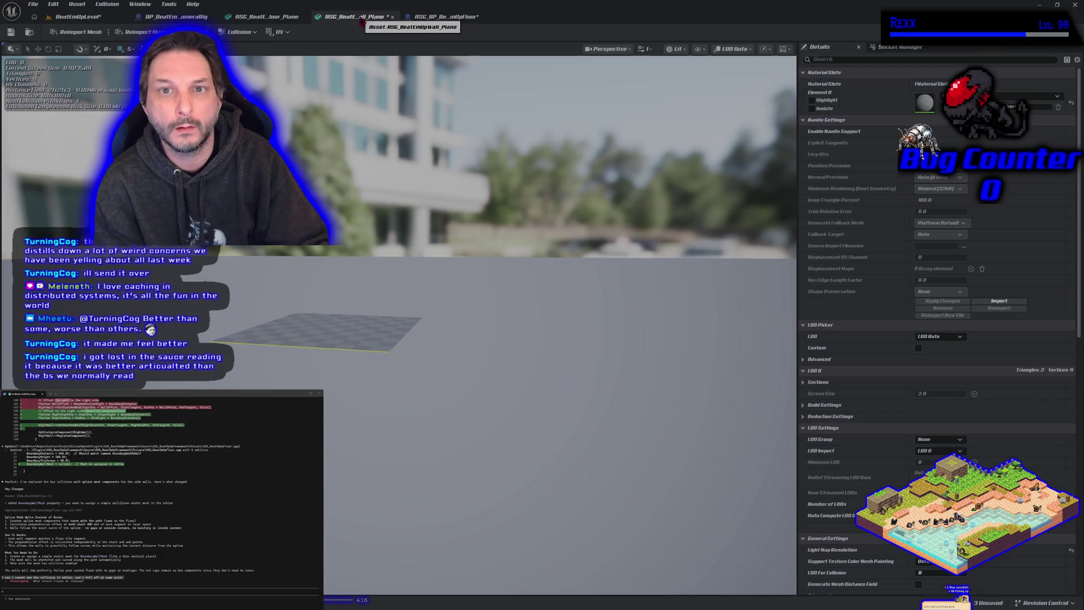
Close the wall plane mesh editor and delete the ASG_BeatEmUpWall_Plane asset, confirming the deletion.
click(392, 16)
key(ctrl+space)
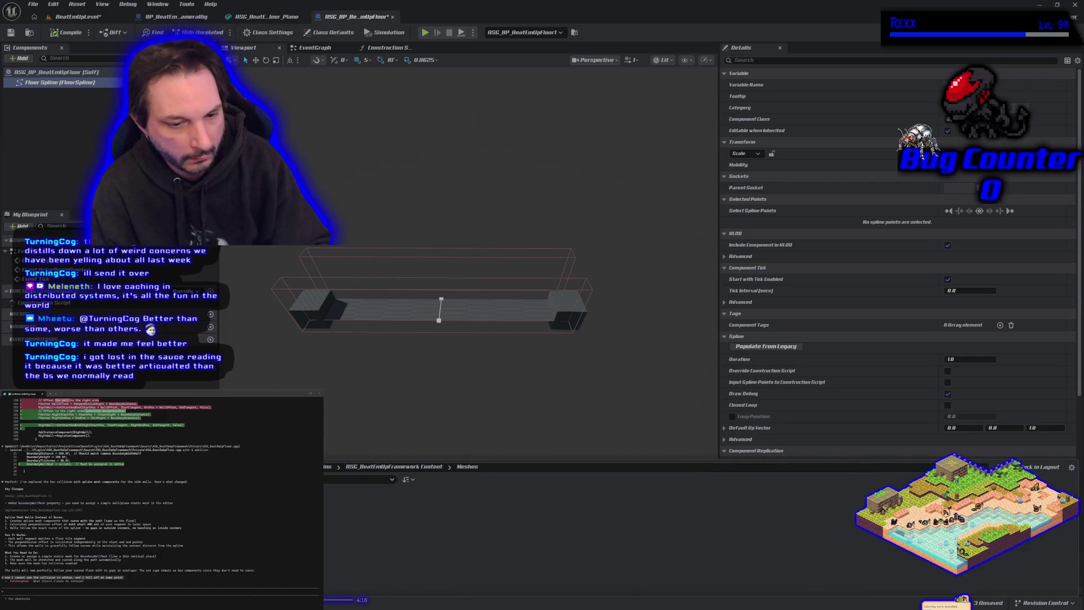
key(Delete)
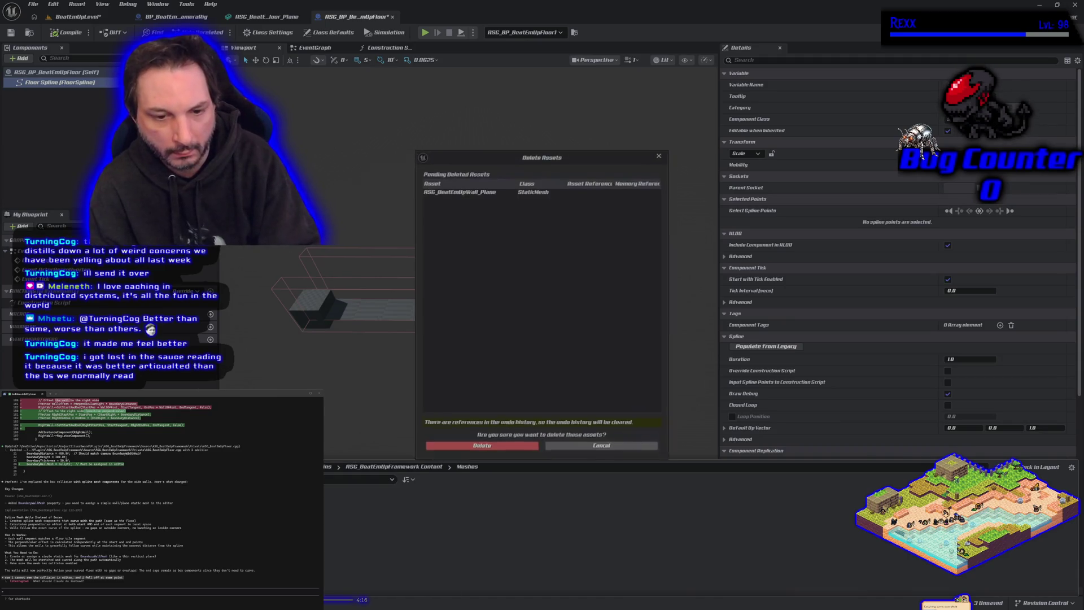
click(500, 448)
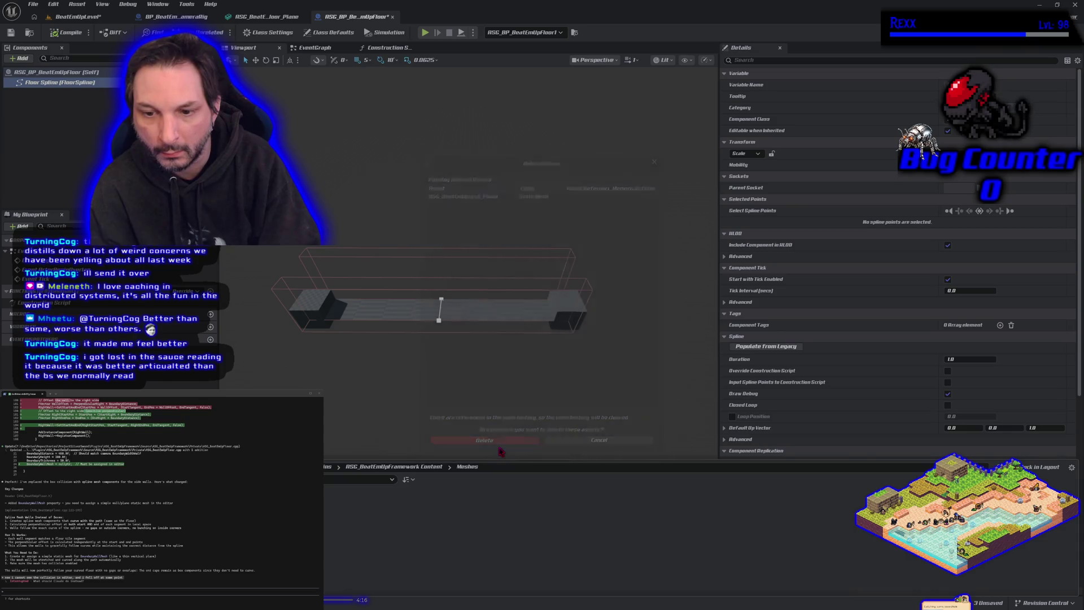
click(95, 17)
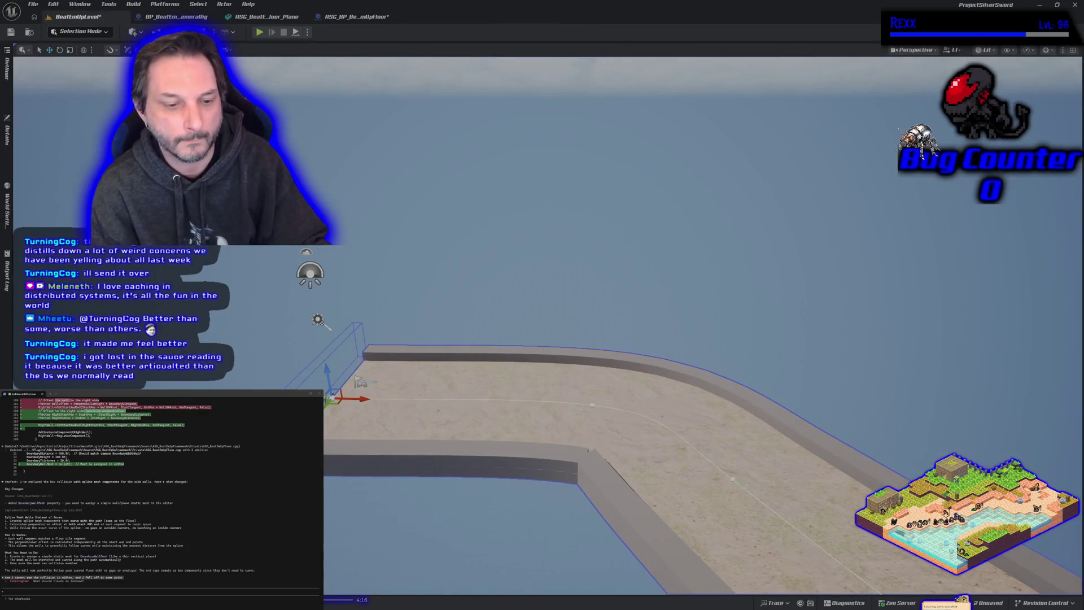
Place the floor plane mesh in the level and rotate it 90° to stand upright.
mouse_move(282, 429)
mouse_down()
mouse_move(347, 333)
mouse_move(530, 242)
mouse_up()
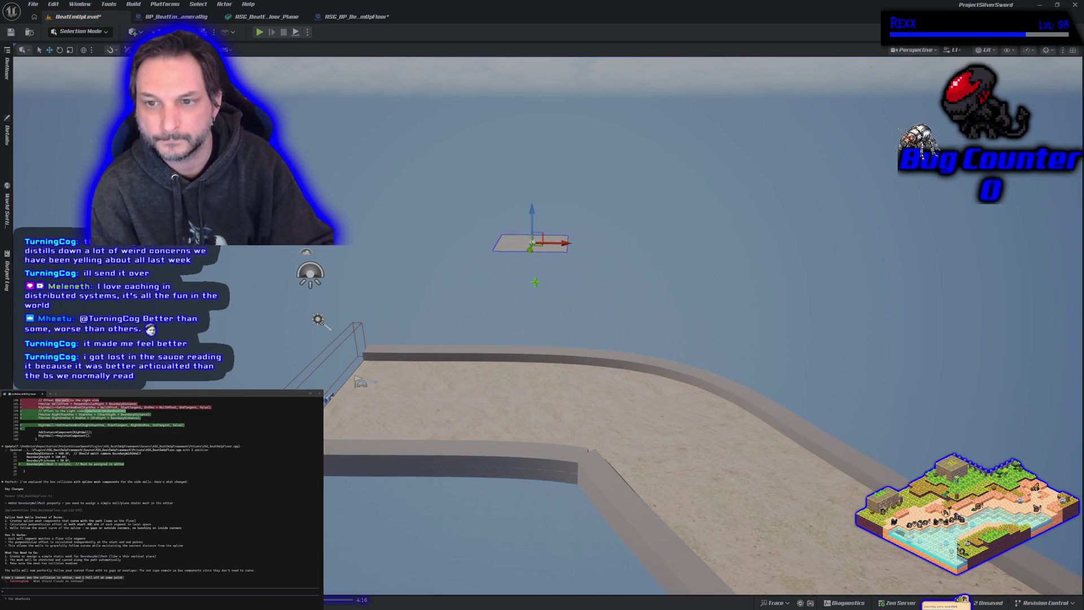
key(e)
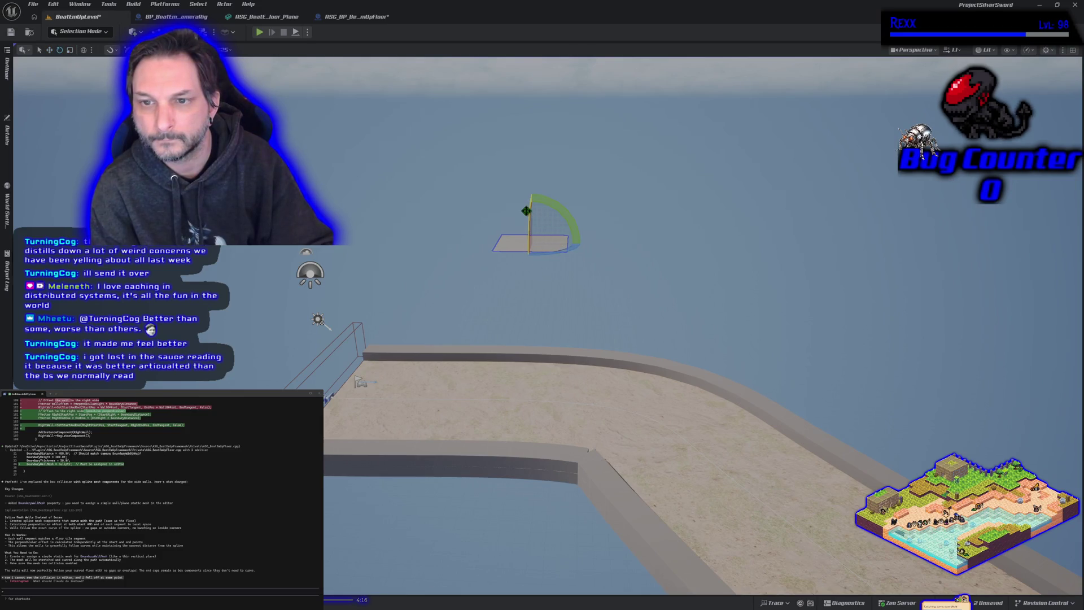
drag(526, 211, 530, 244)
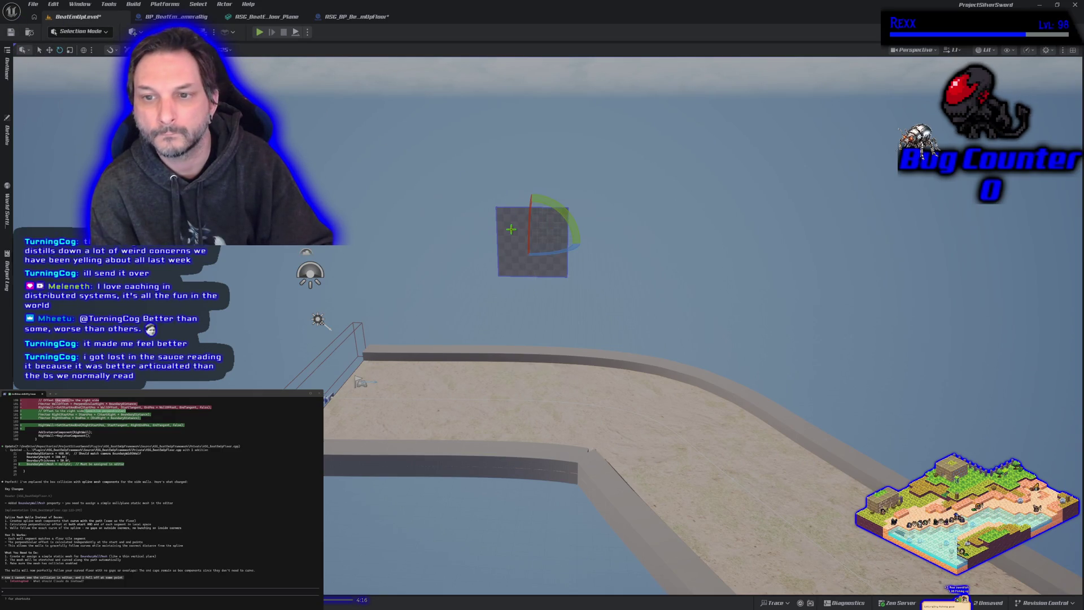
Open the plane's mesh for editing, return to BeatEmUpLevel, and switch the editor to Modeling Mode.
right_click(512, 230)
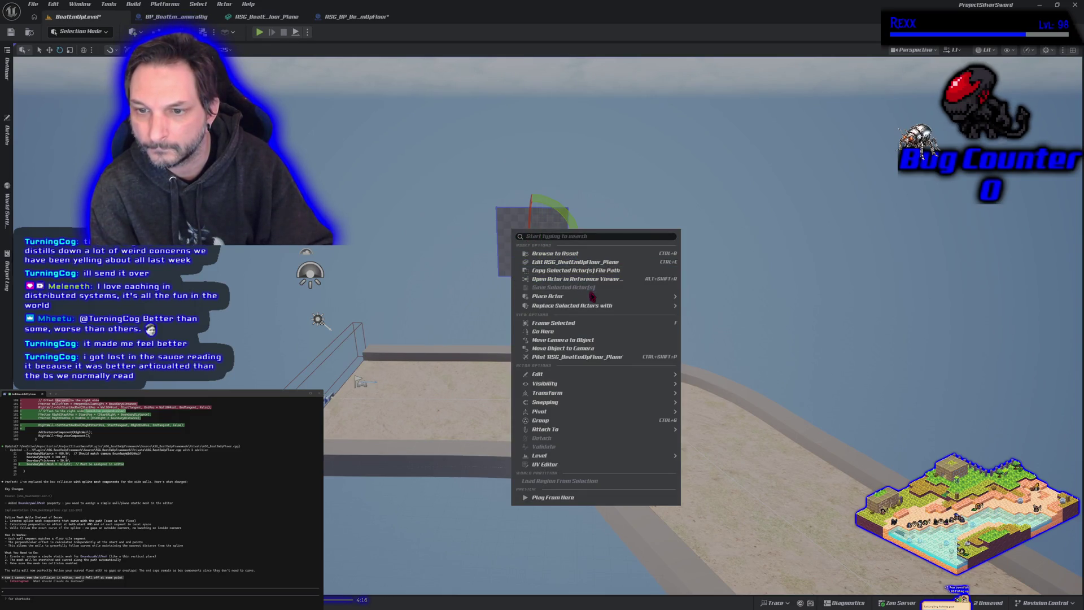
mouse_move(590, 397)
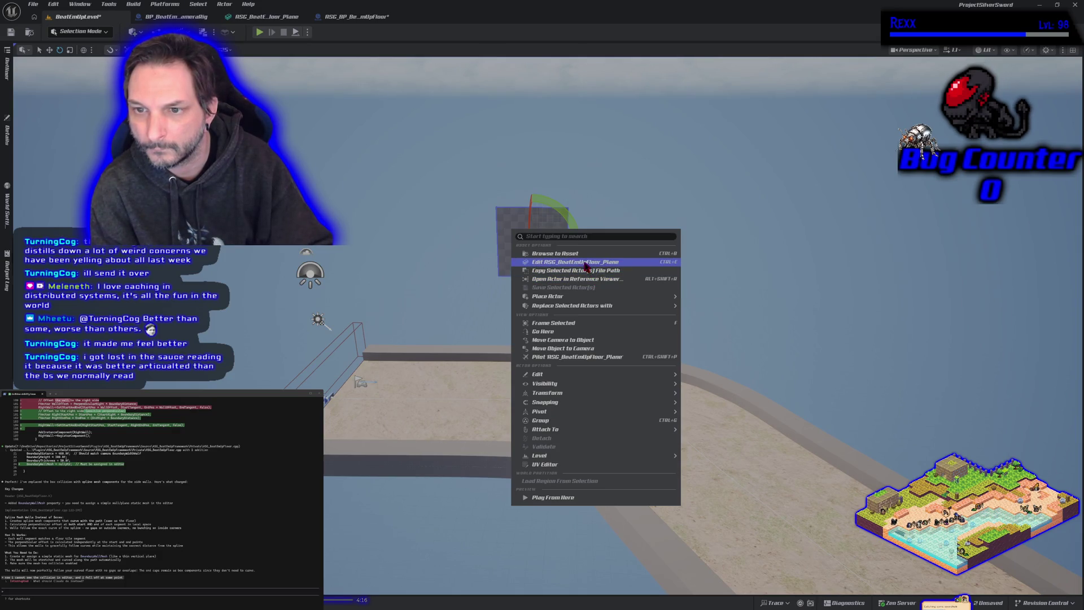
click(584, 263)
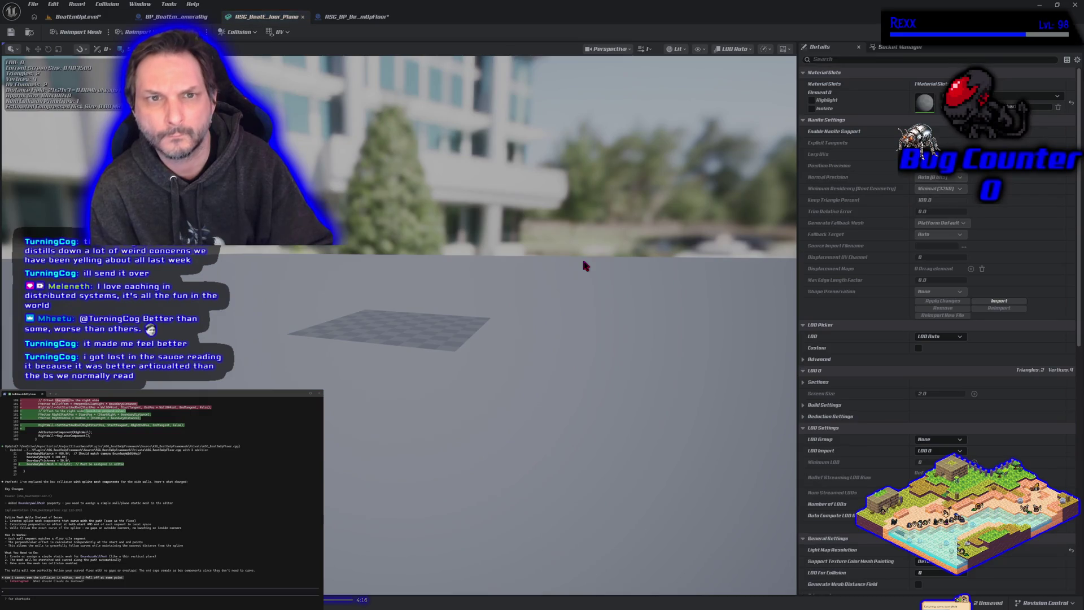
click(98, 25)
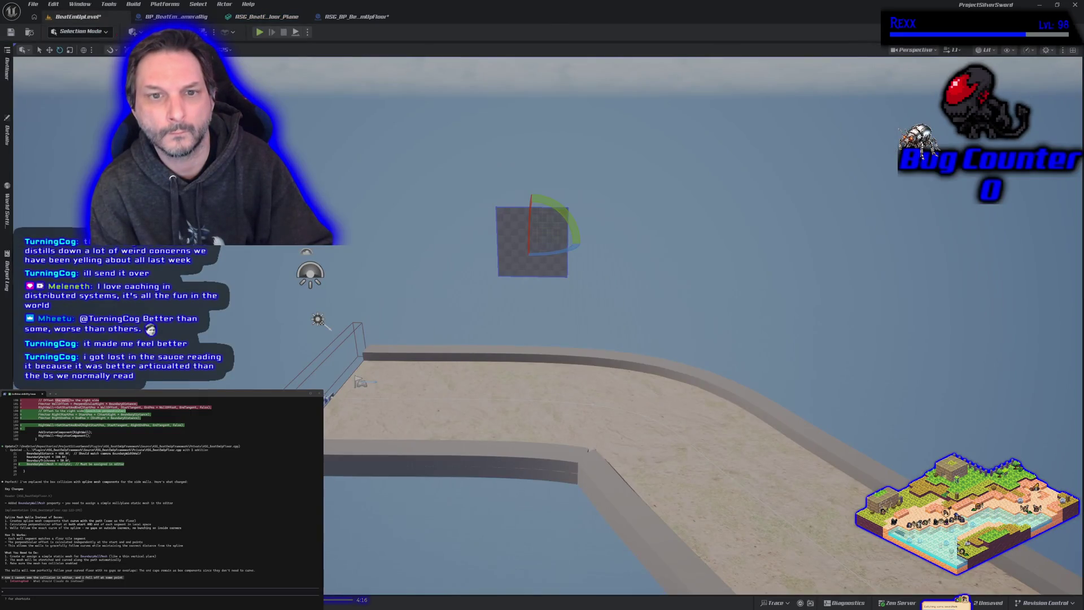
click(81, 31)
click(80, 79)
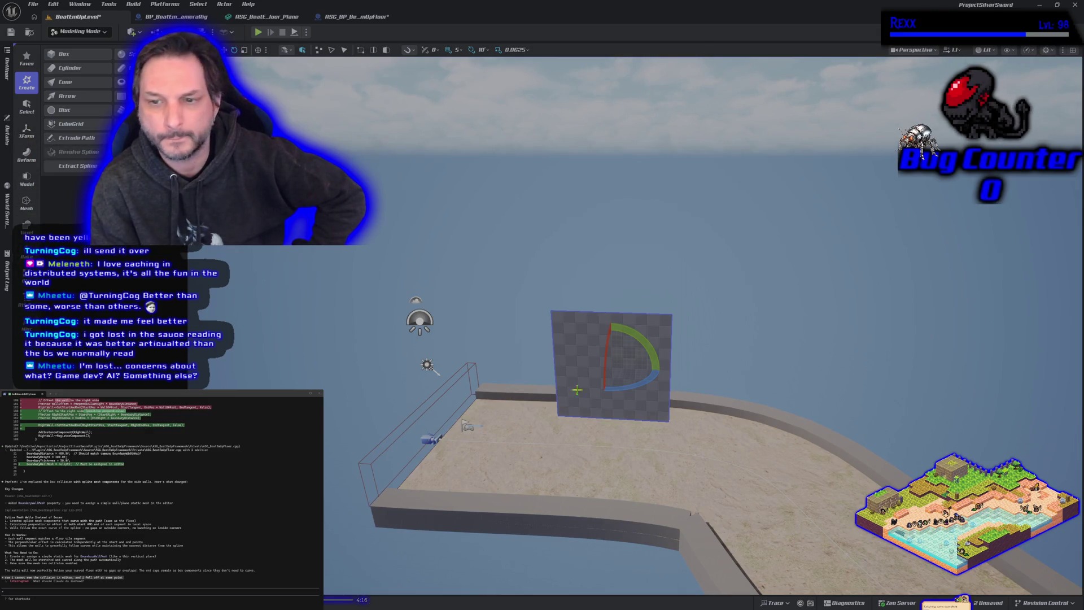
Delete the upright plane and draft a Create Rectangle mesh with depth 100 and width 10.
key(Delete)
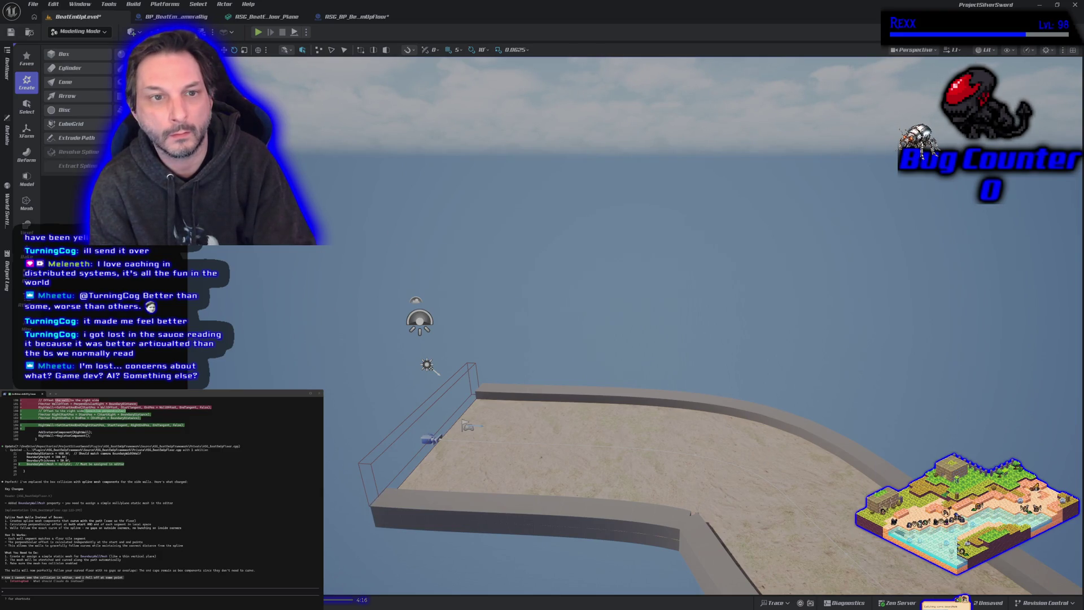
click(149, 96)
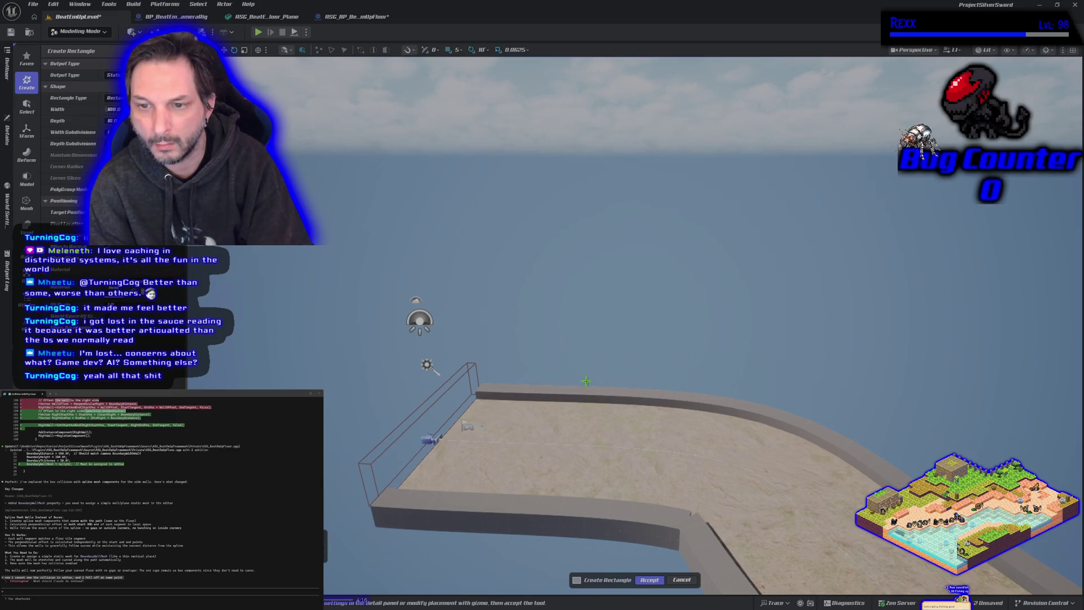
click(562, 341)
scroll(562, 341, up, 2)
scroll(625, 404, down, 5)
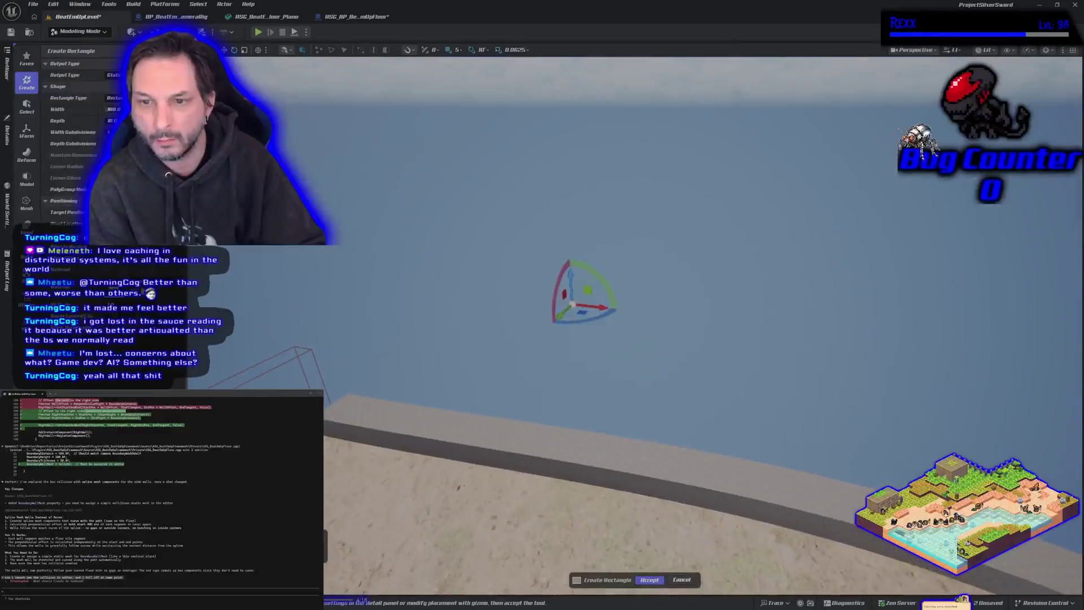
mouse_move(625, 404)
mouse_down()
mouse_move(628, 333)
mouse_move(446, 333)
mouse_up()
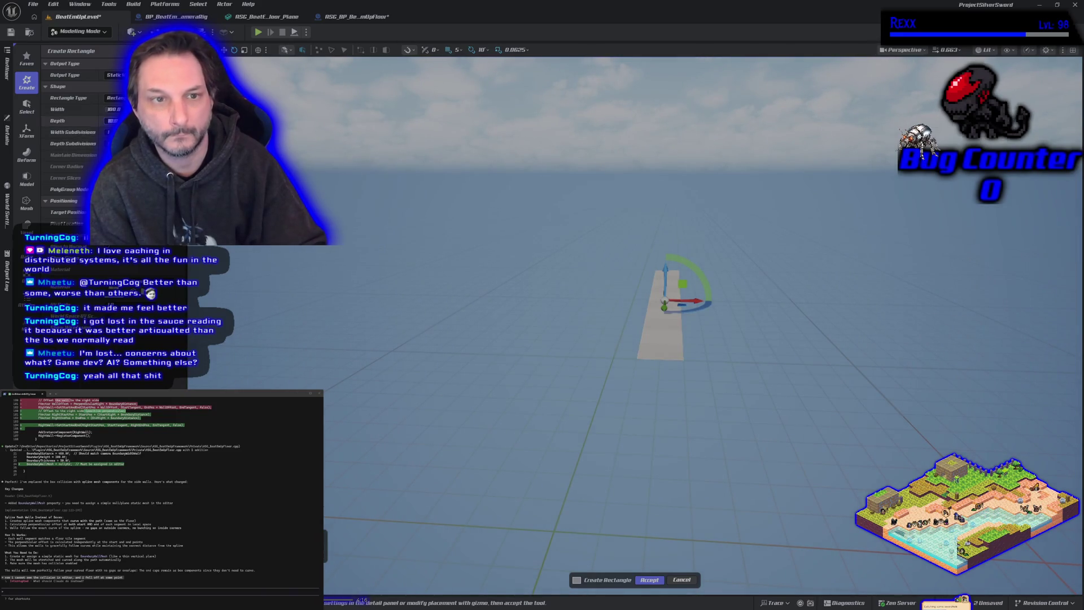
text(100)
key(Return)
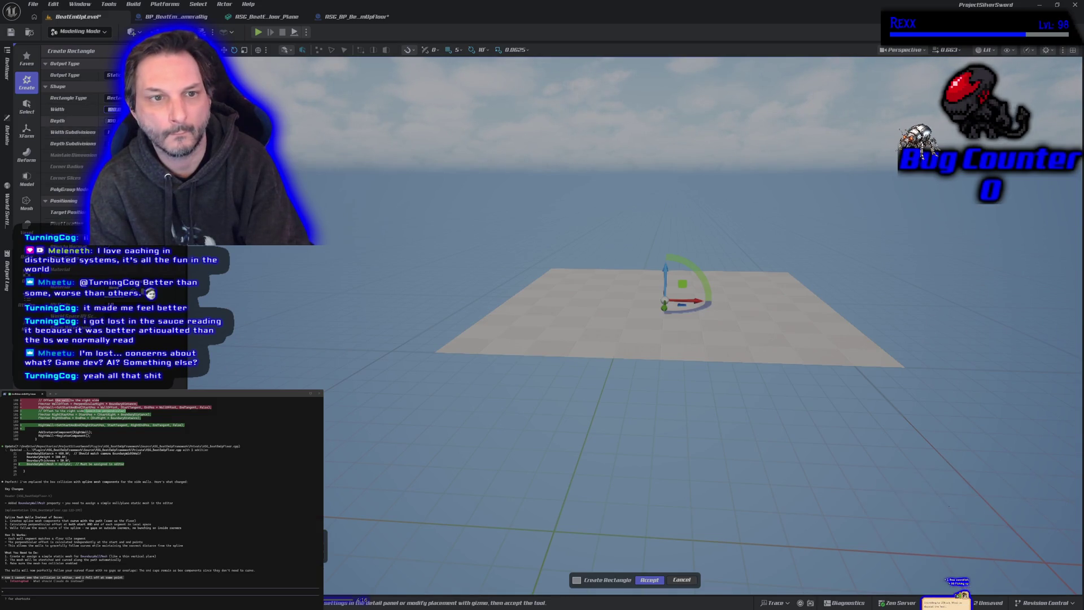
text(10)
key(Return)
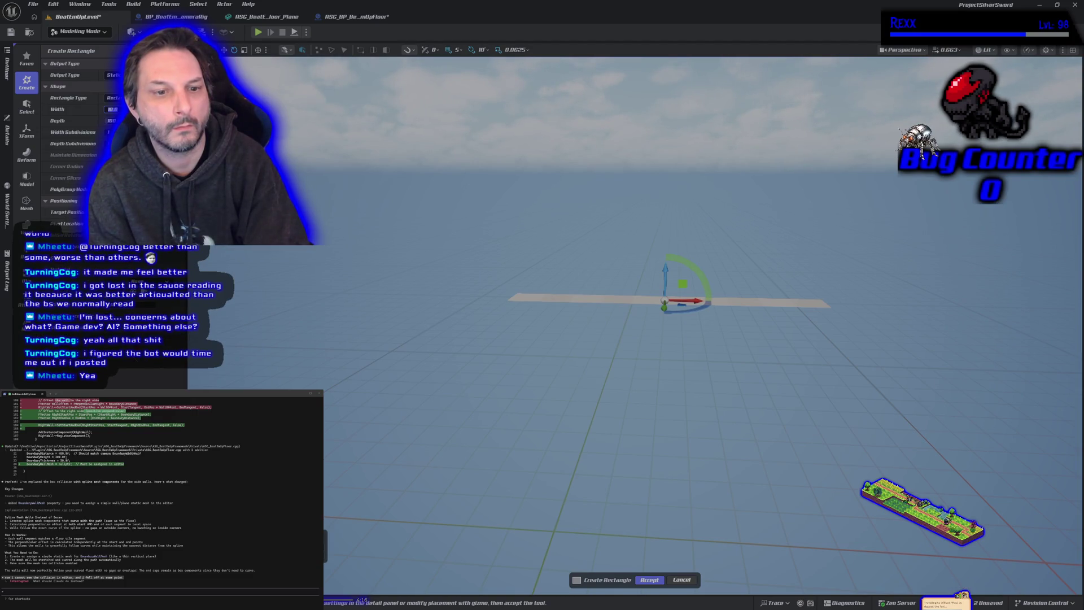
Cancel the rectangle and draft a Create Box mesh with width 10 as a thin wall.
click(681, 579)
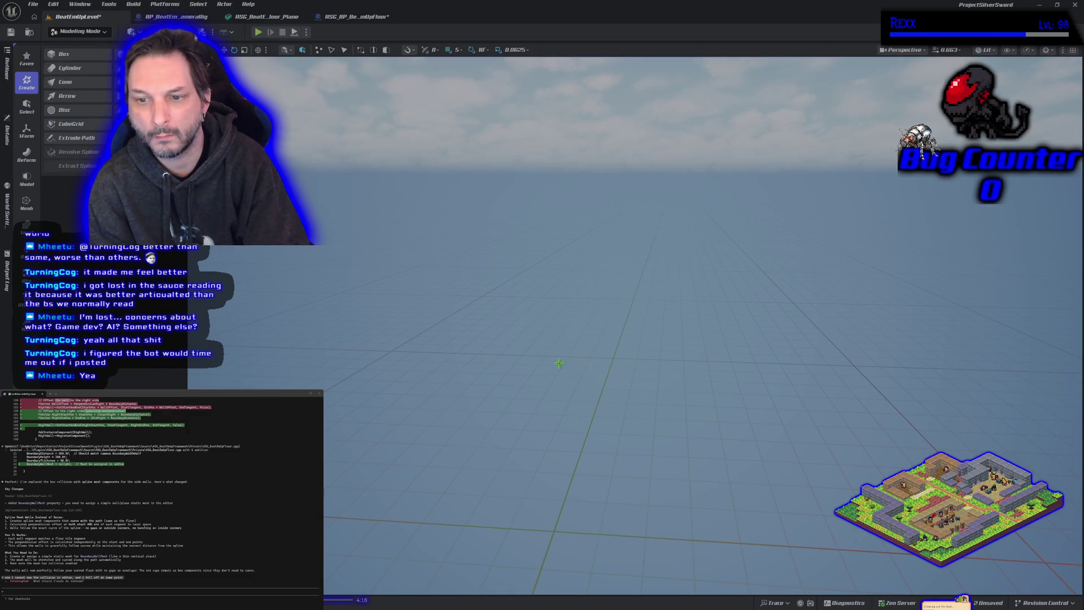
click(69, 56)
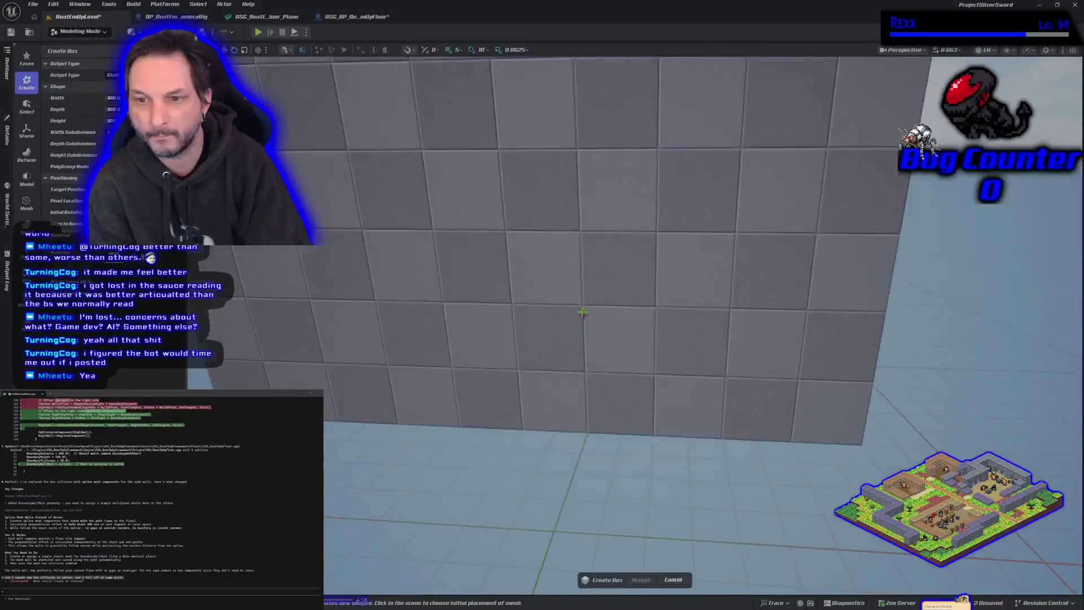
click(580, 290)
scroll(580, 291, down, 5)
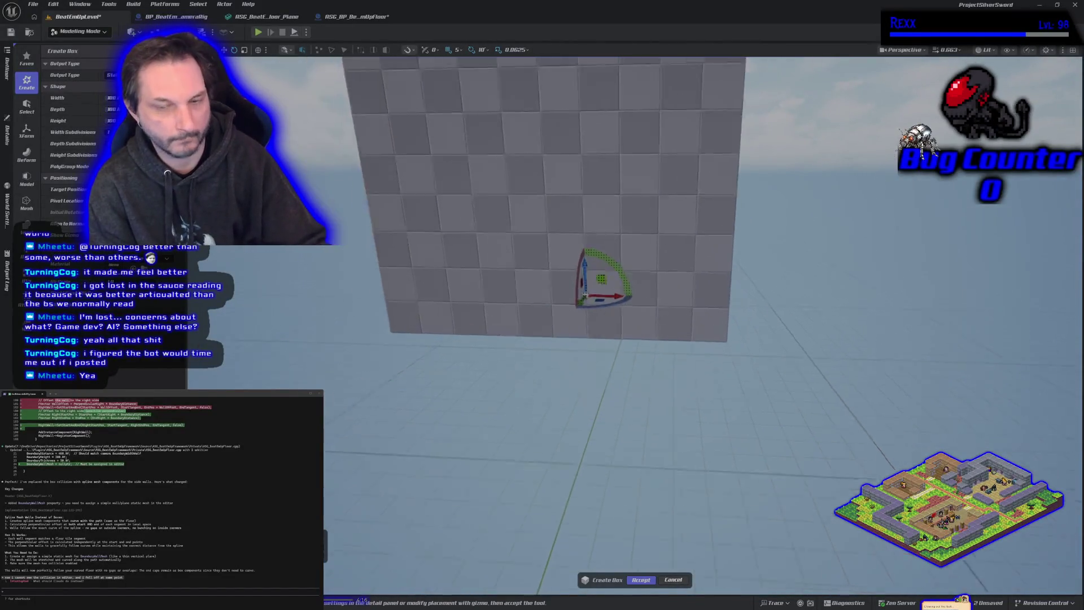
drag(566, 265, 566, 286)
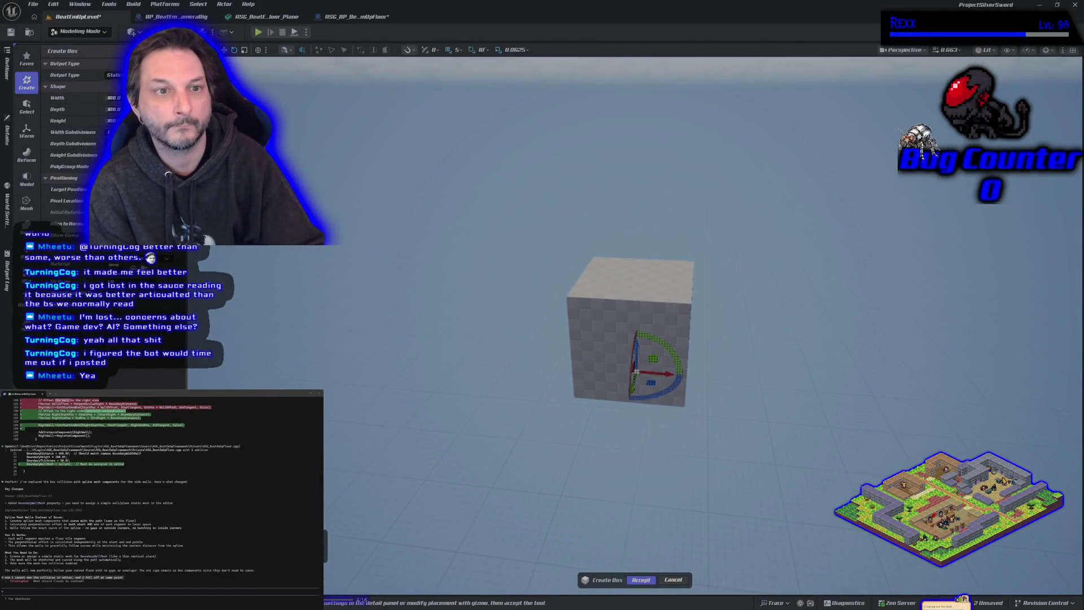
text(10)
key(Tab)
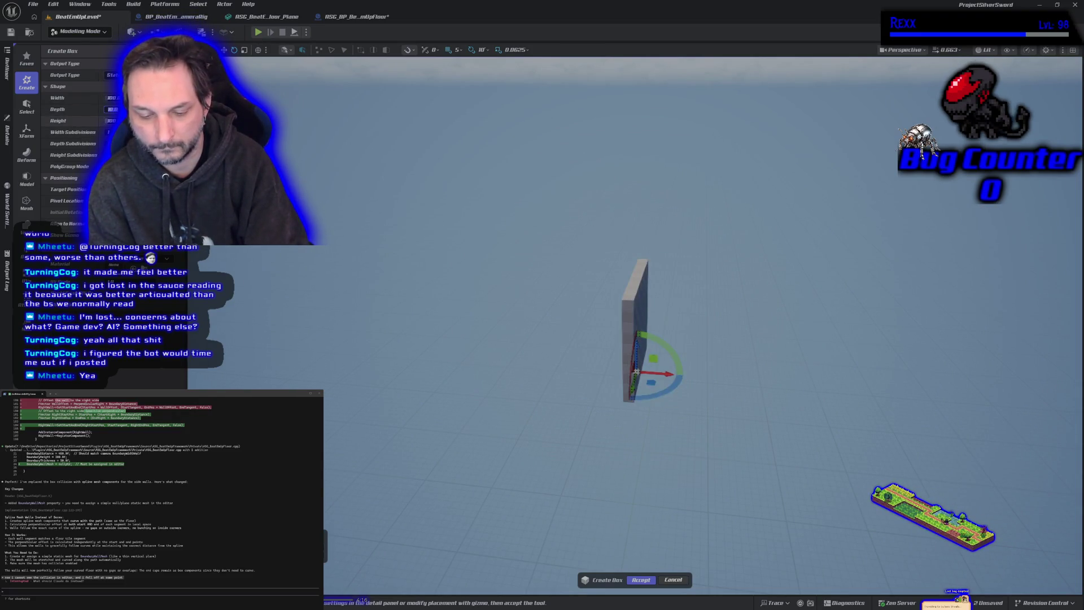
key(ctrl+z)
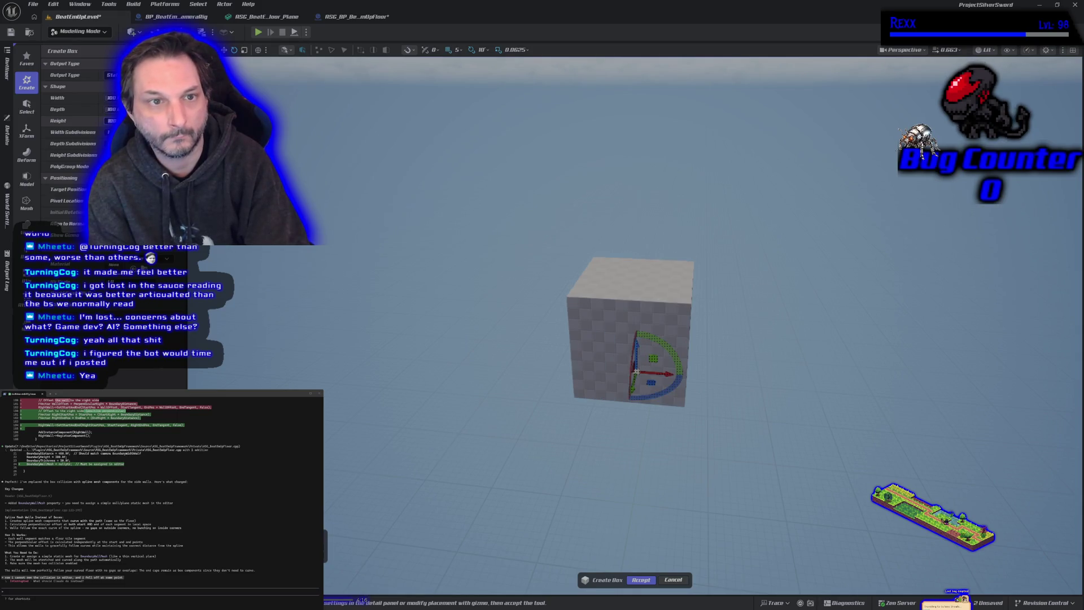
text(10)
key(Return)
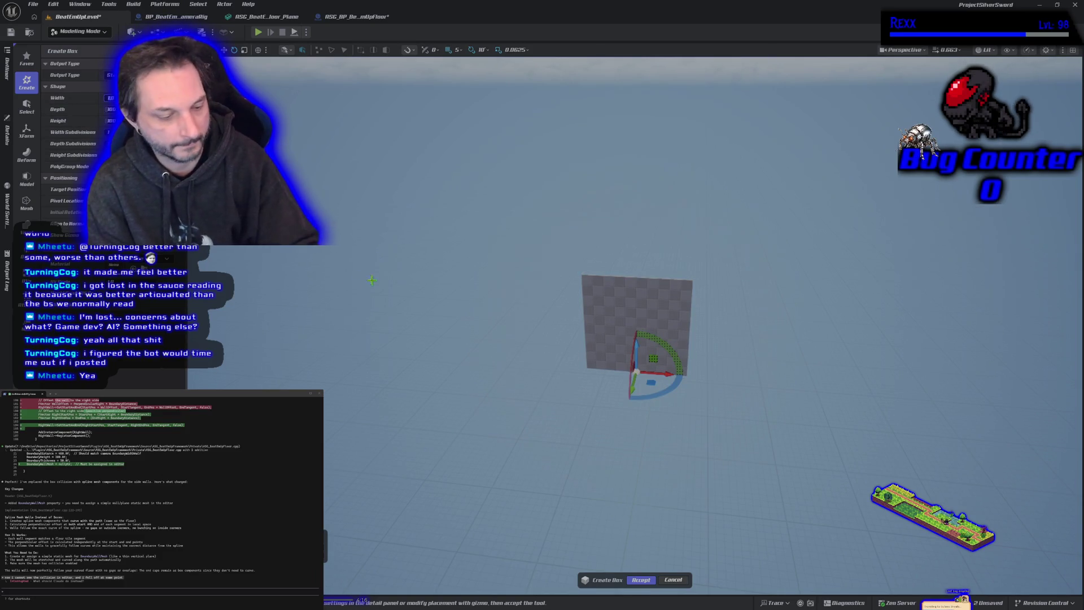
Check the thin box wall's thickness and accept the box mesh into the level.
scroll(464, 311, up, 3)
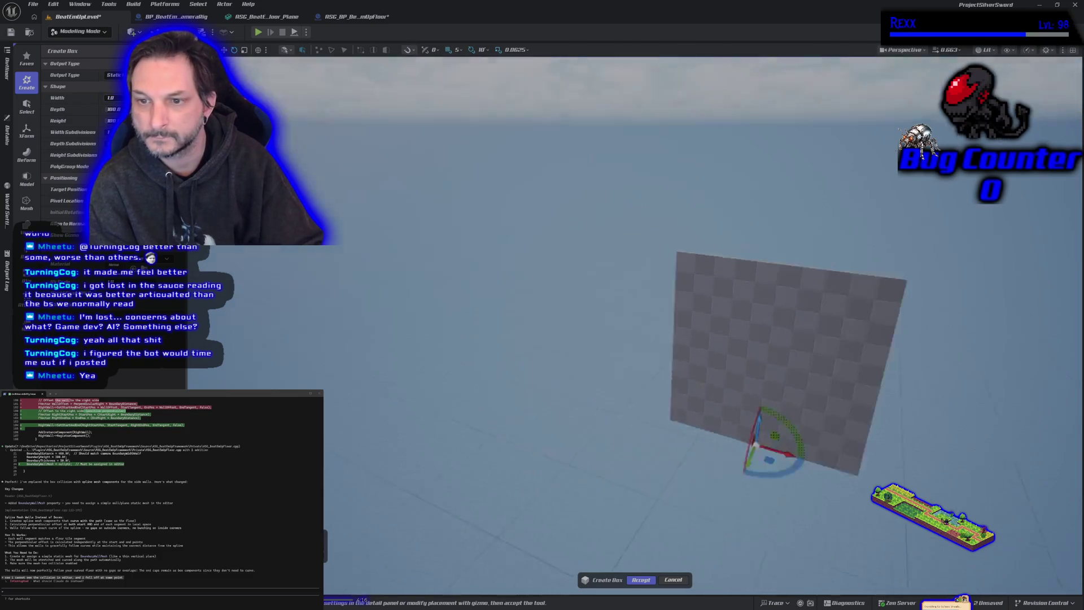
mouse_move(542, 339)
mouse_down()
mouse_move(462, 339)
mouse_move(547, 338)
mouse_up()
key(f)
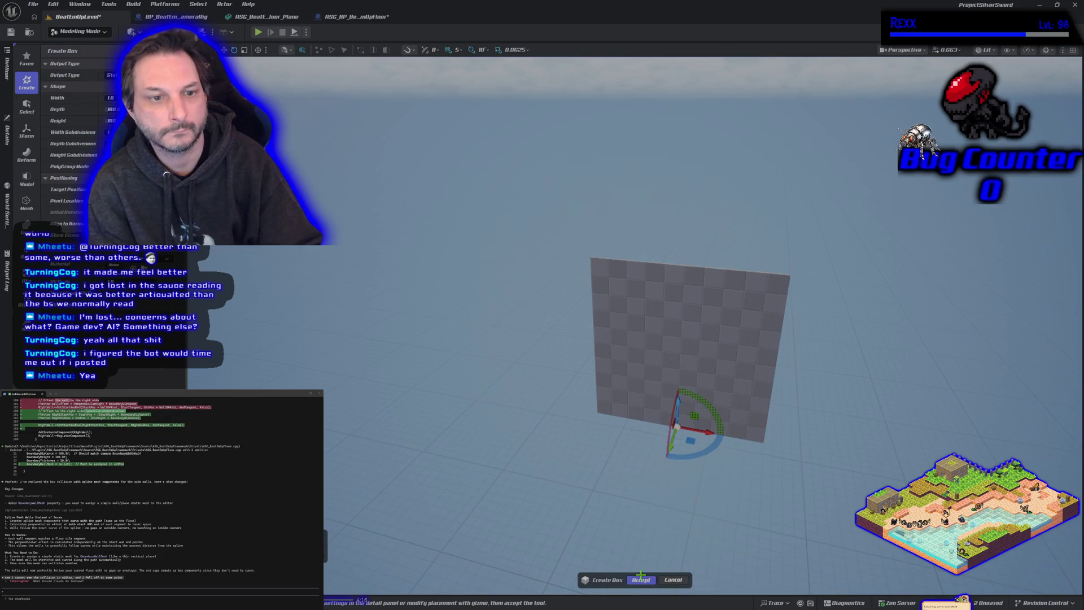
click(640, 574)
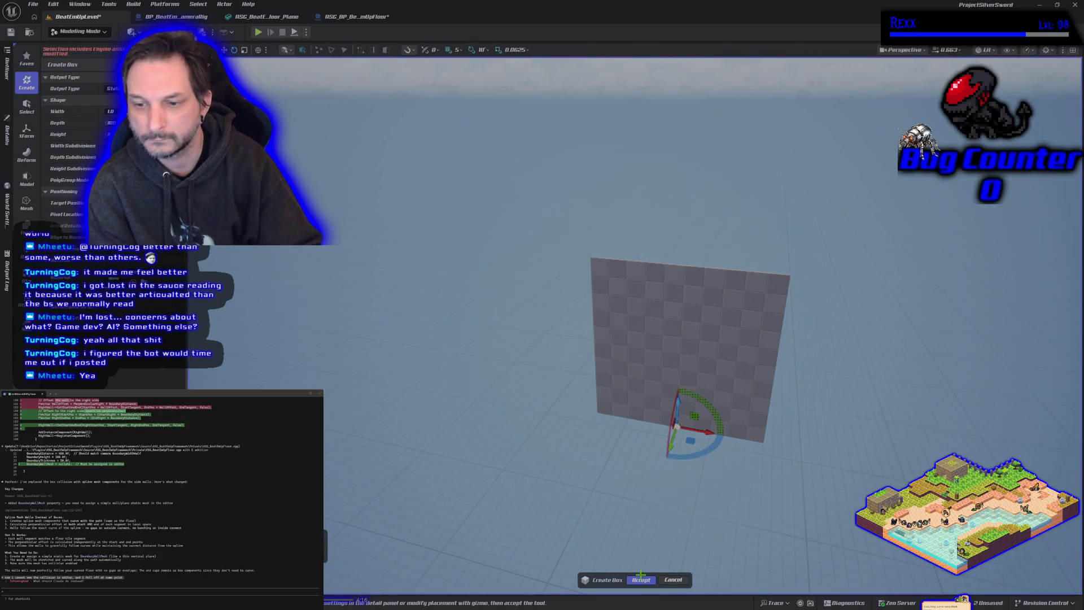
click(641, 578)
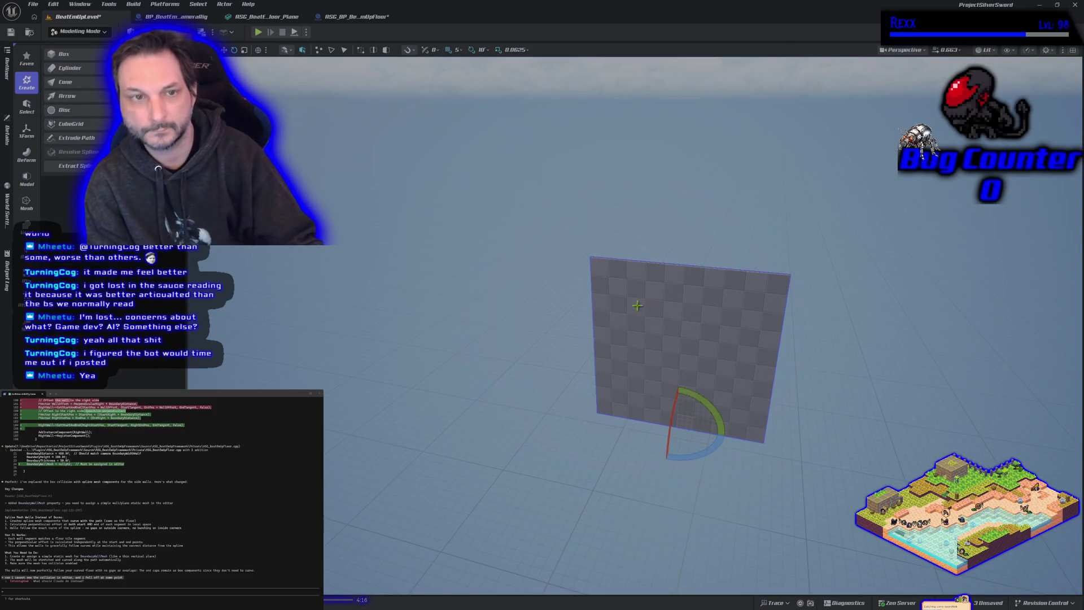
Browse to the wall plane's mesh asset in the content browser.
right_click(664, 314)
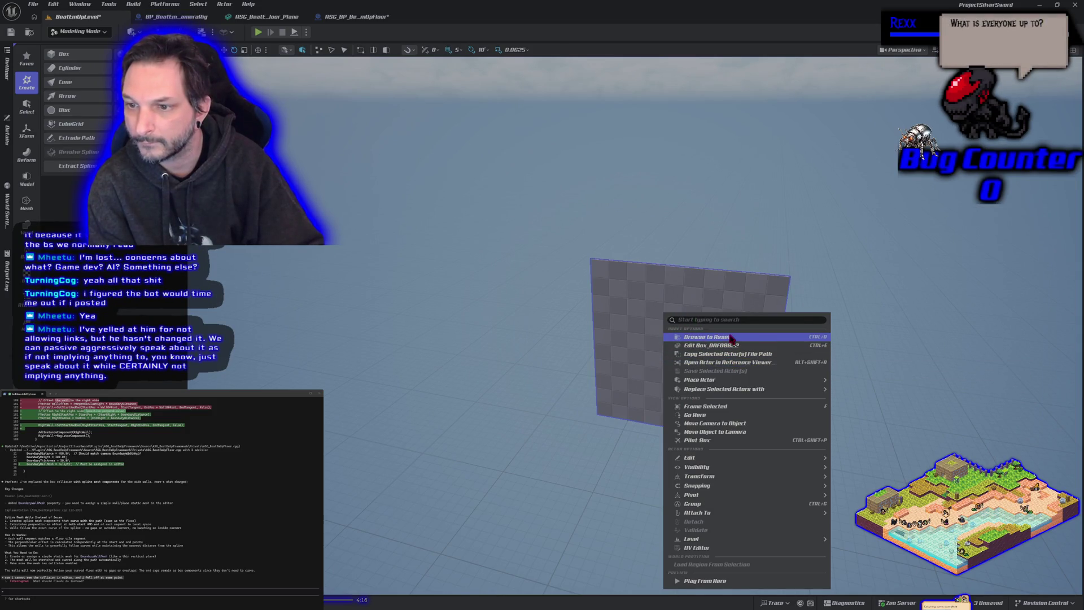
click(728, 336)
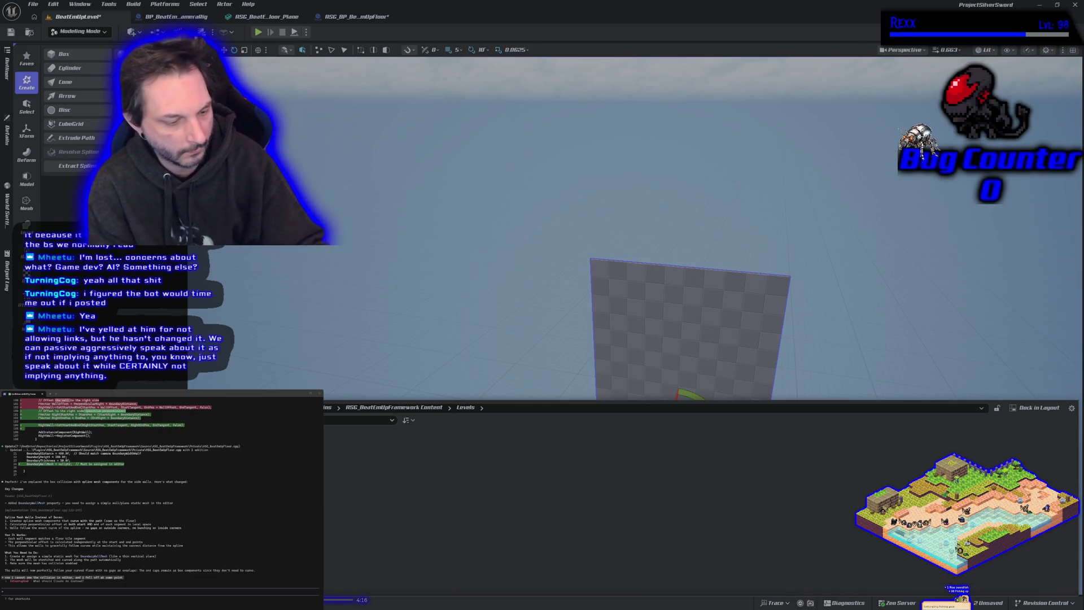
click(672, 363)
Delete the wall plane, save the level, and switch to the ASG_BP_BeatEmUpFloor Blueprint.
key(Delete)
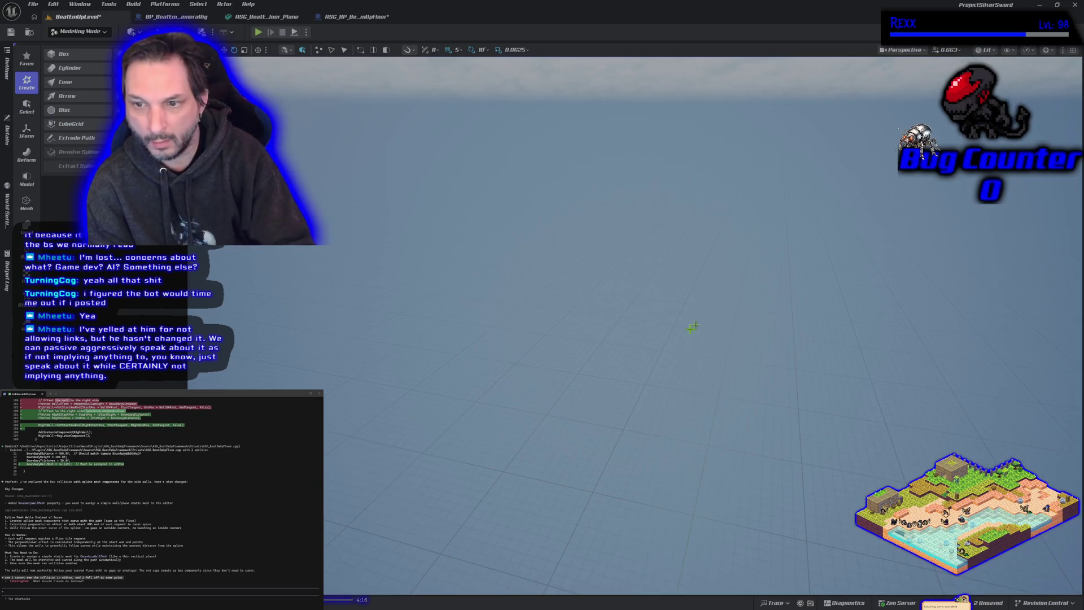
key(ctrl+s)
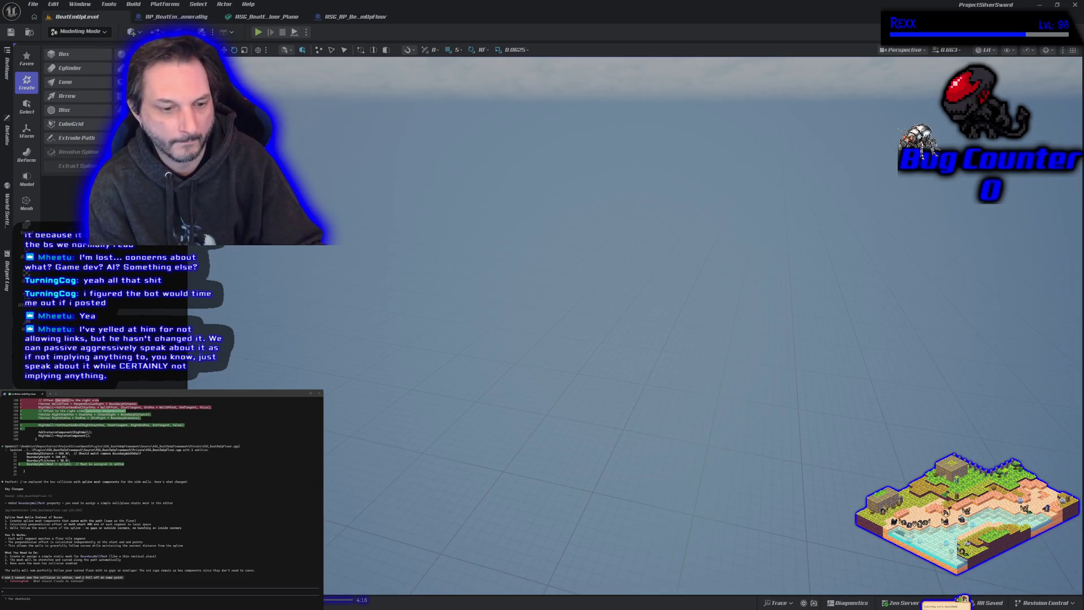
key(ctrl+space)
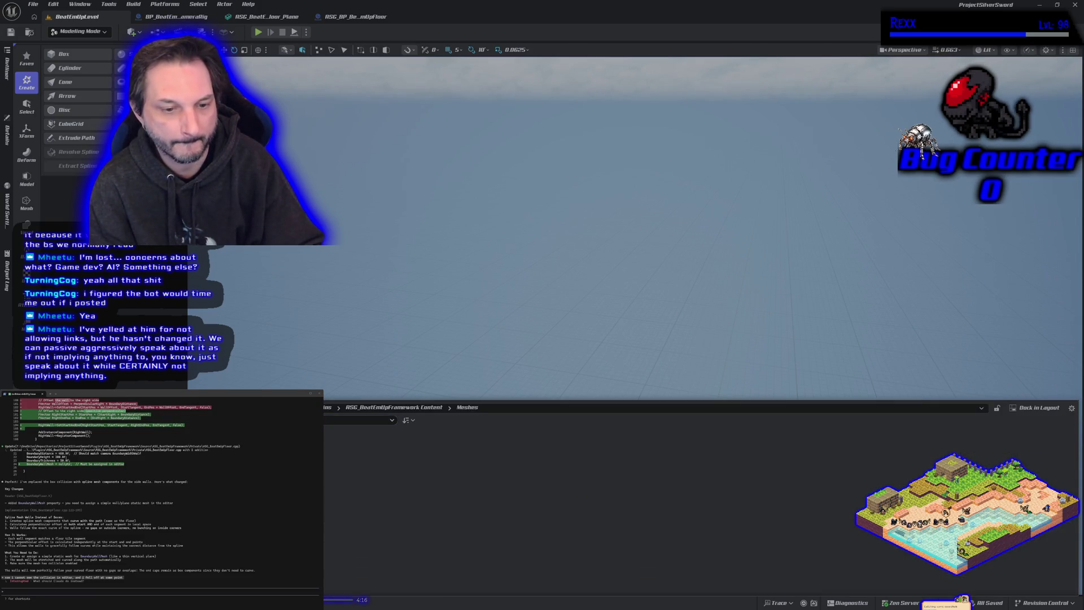
click(343, 17)
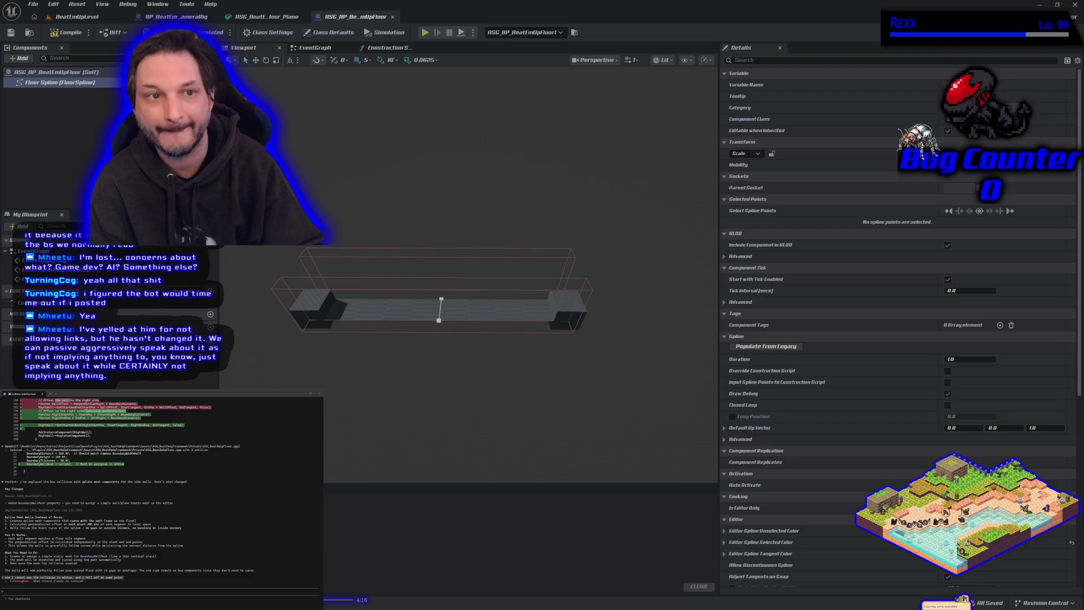
Set the floor Blueprint's Boundary Wall Mesh to Box_DAF08622 in Class Defaults, then return to the level.
click(105, 74)
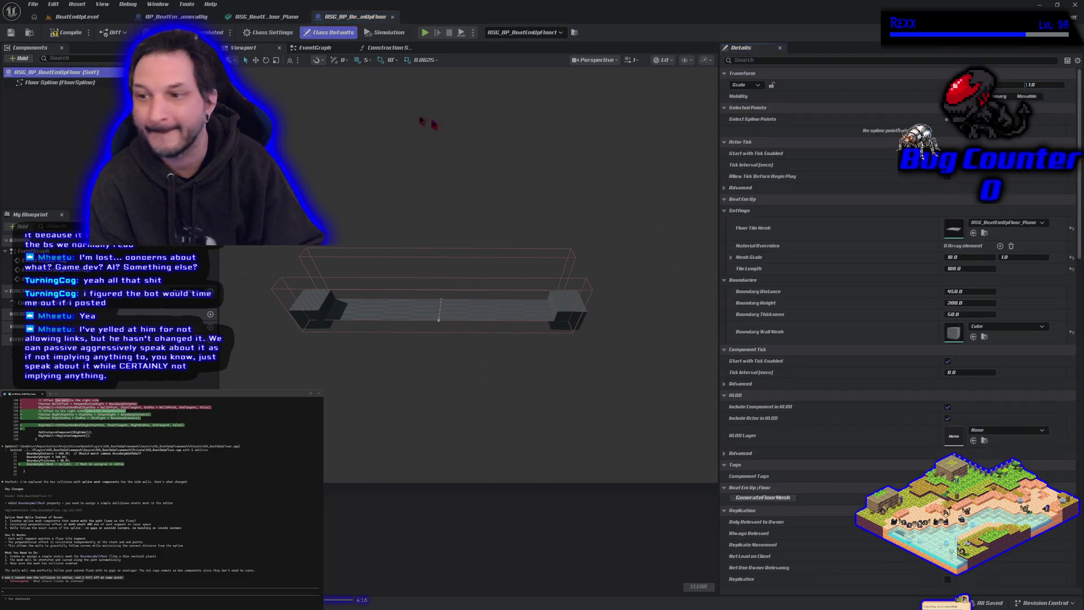
click(973, 337)
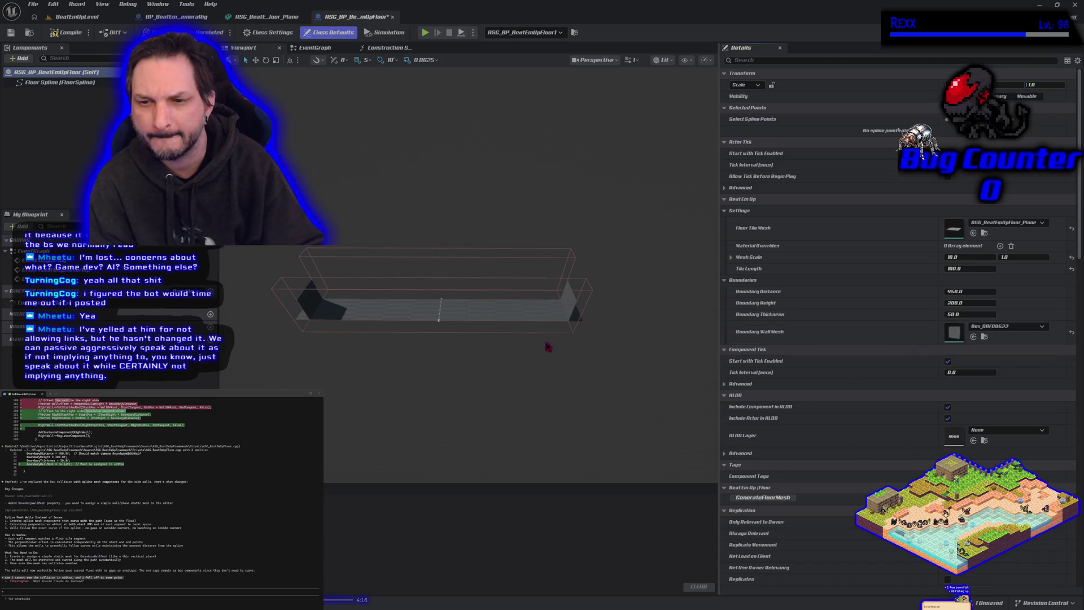
mouse_move(440, 299)
mouse_down()
mouse_move(516, 301)
mouse_move(551, 347)
mouse_up()
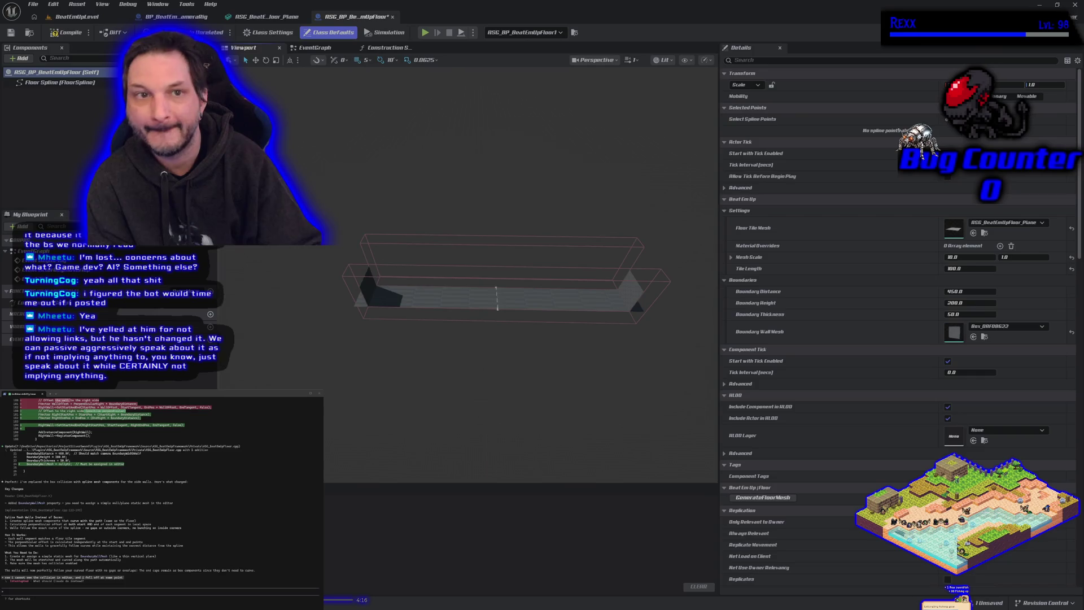
click(85, 17)
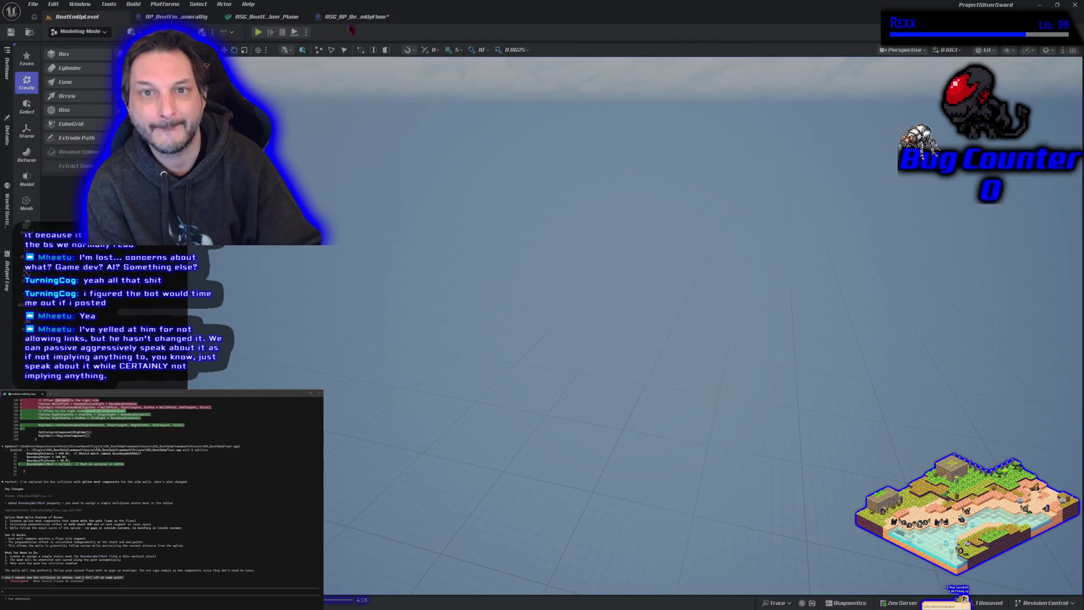
click(355, 17)
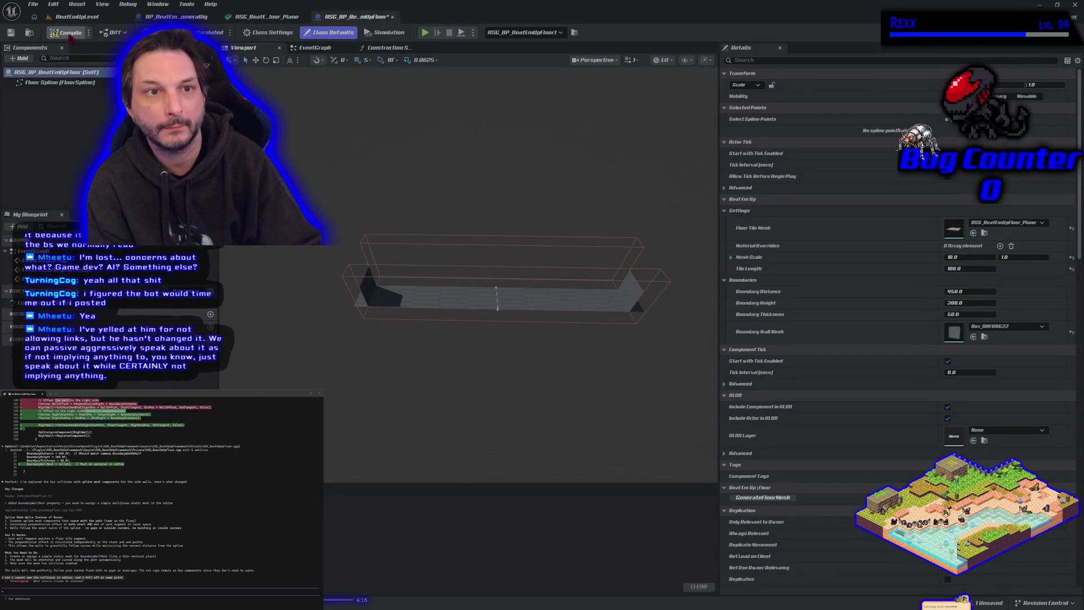
click(75, 18)
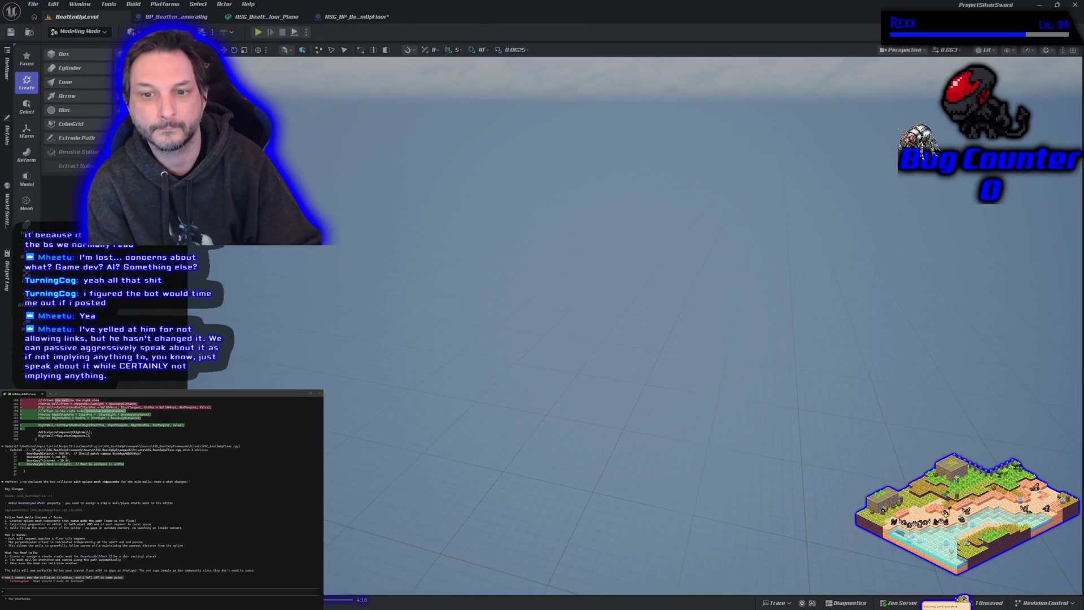
Fly through the level inspecting the thin walls along the sand floor, then open BP_BeatEmUpCameraRig.
key(w)
key(s)
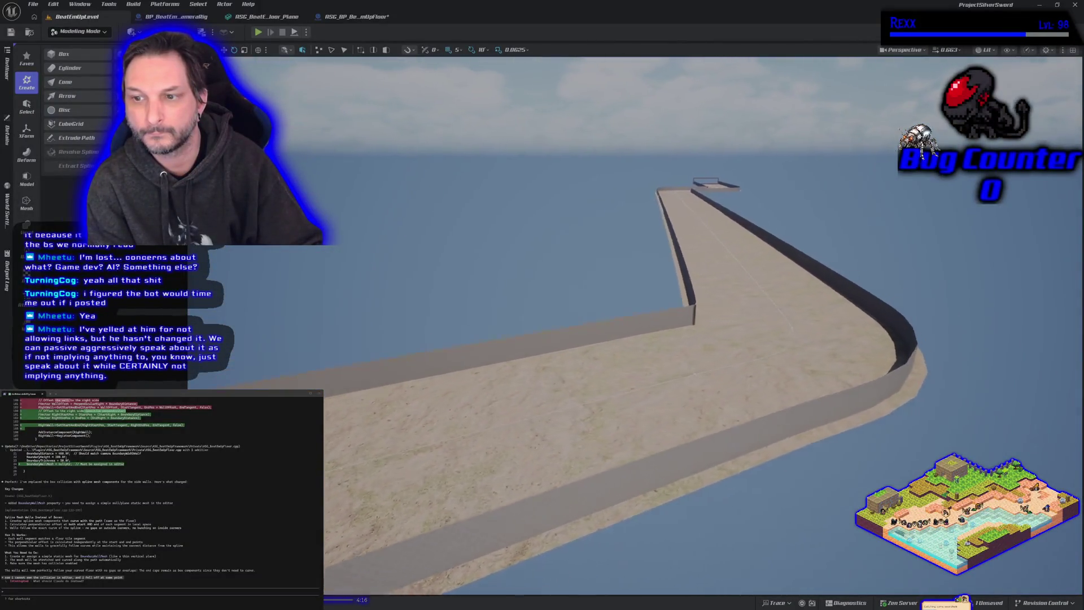
key(w)
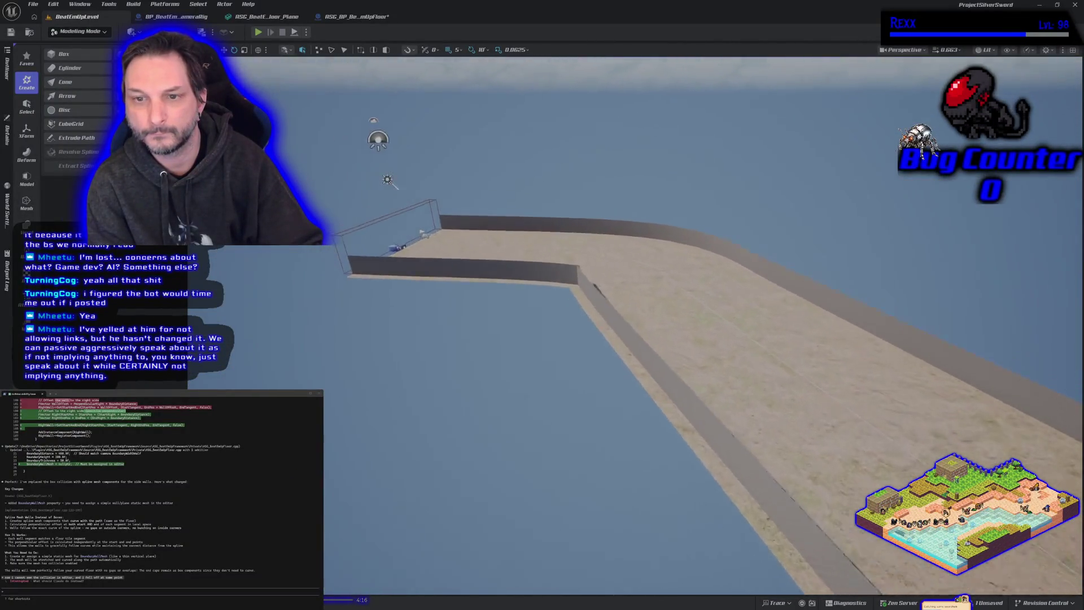
key(w)
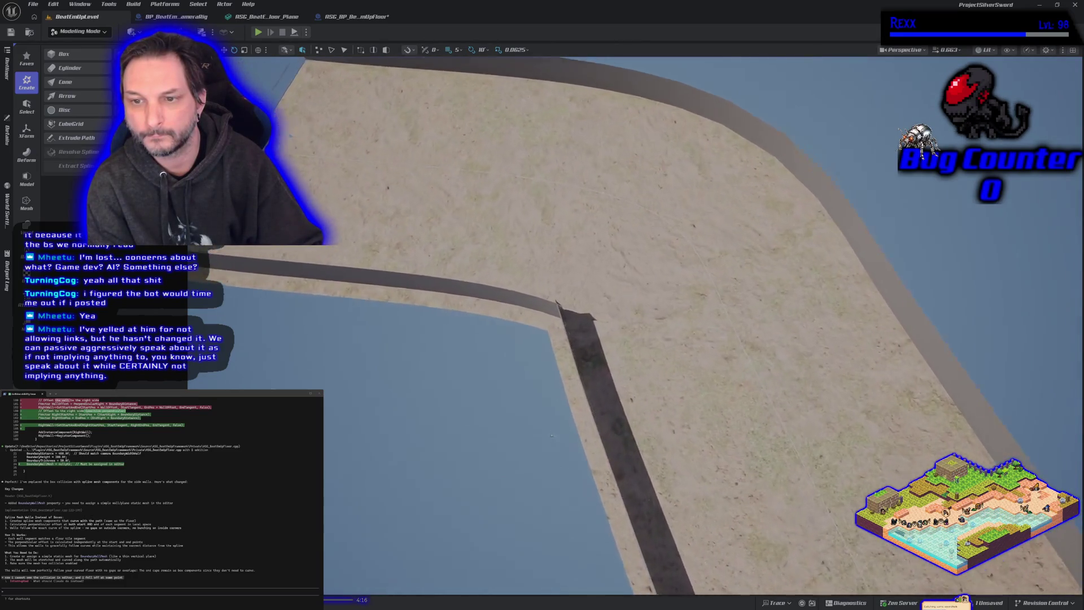
key(s)
key(w)
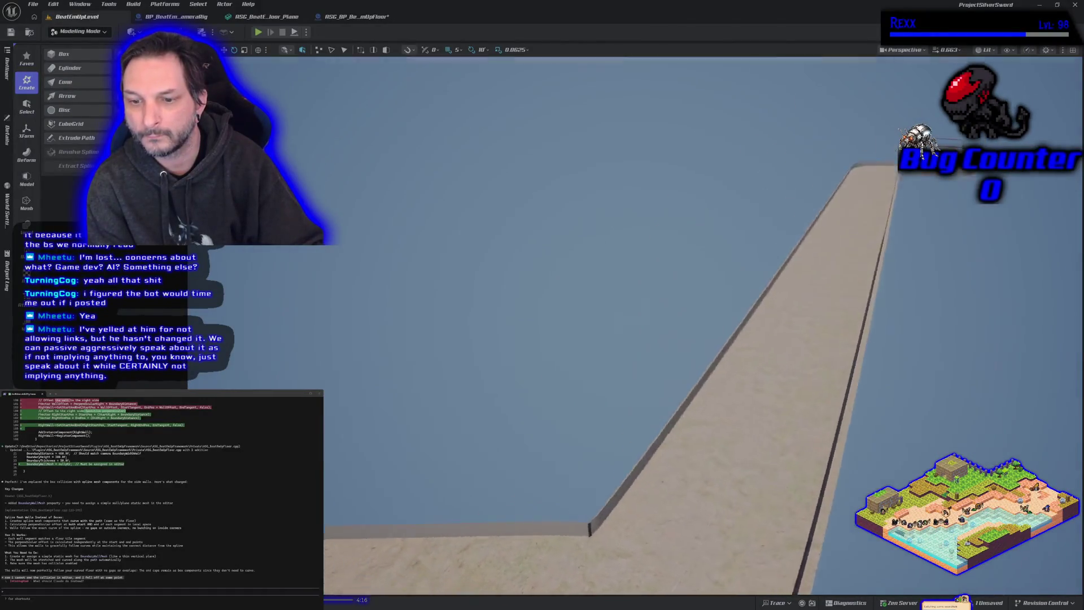
key(s)
key(s)
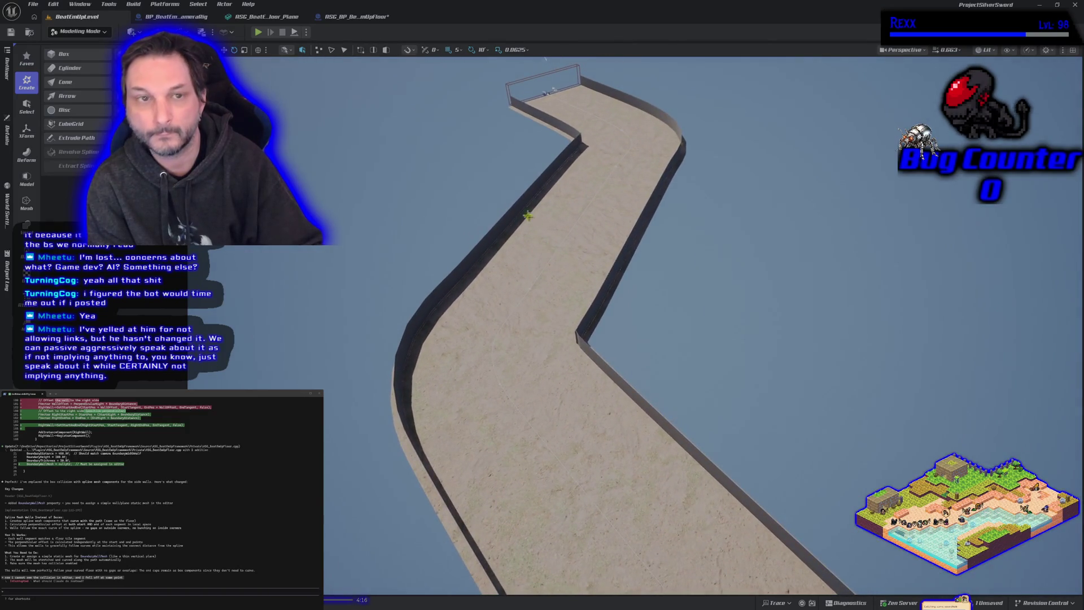
click(198, 18)
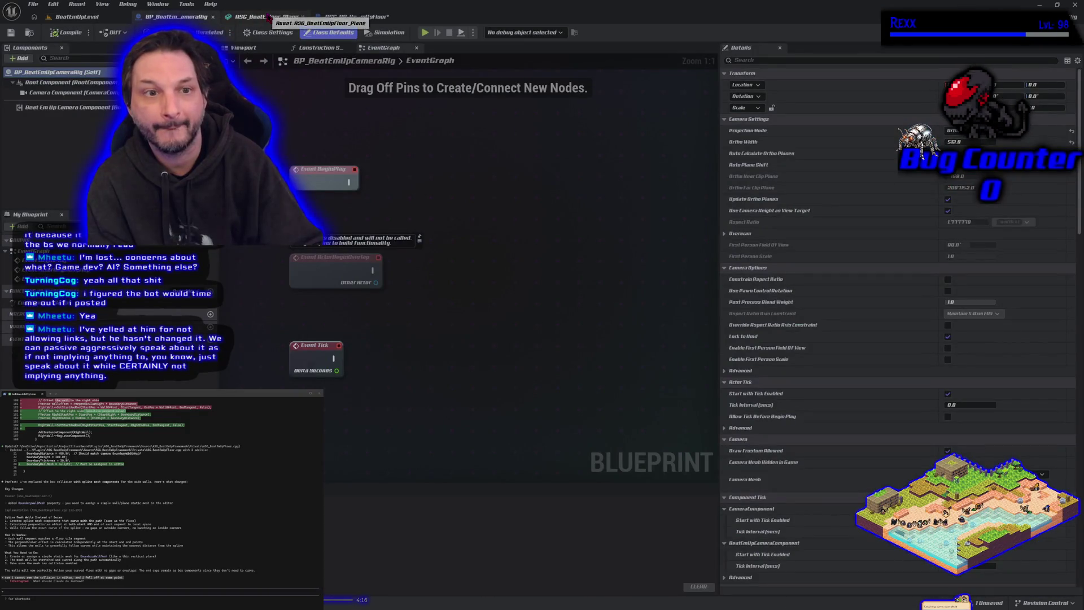
From the floor Blueprint, open the Box_DAF08622 wall mesh in the Meshes folder for editing.
click(270, 17)
click(354, 17)
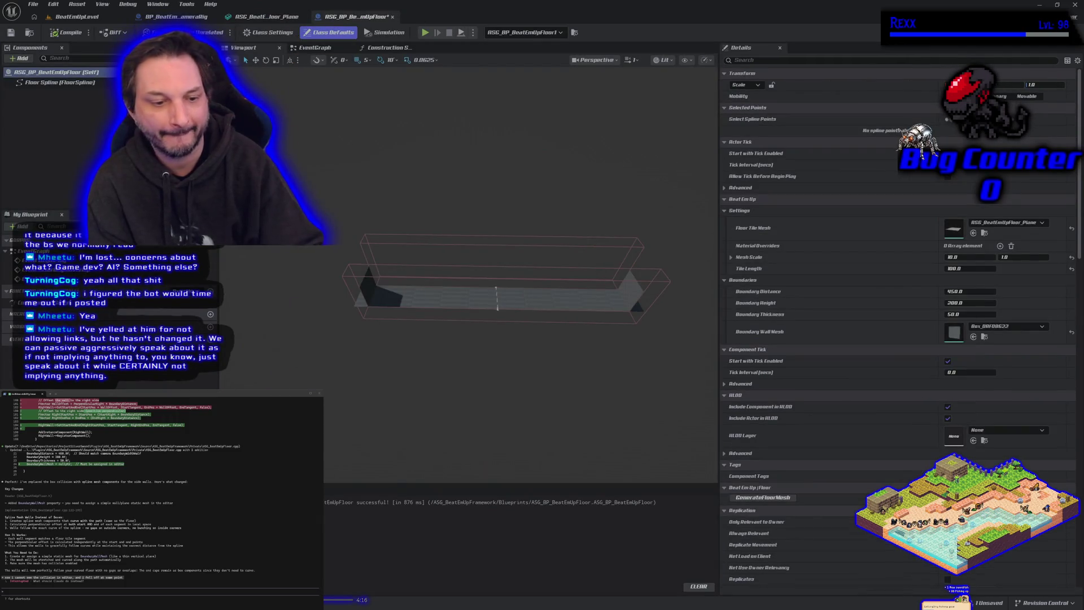
key(ctrl+space)
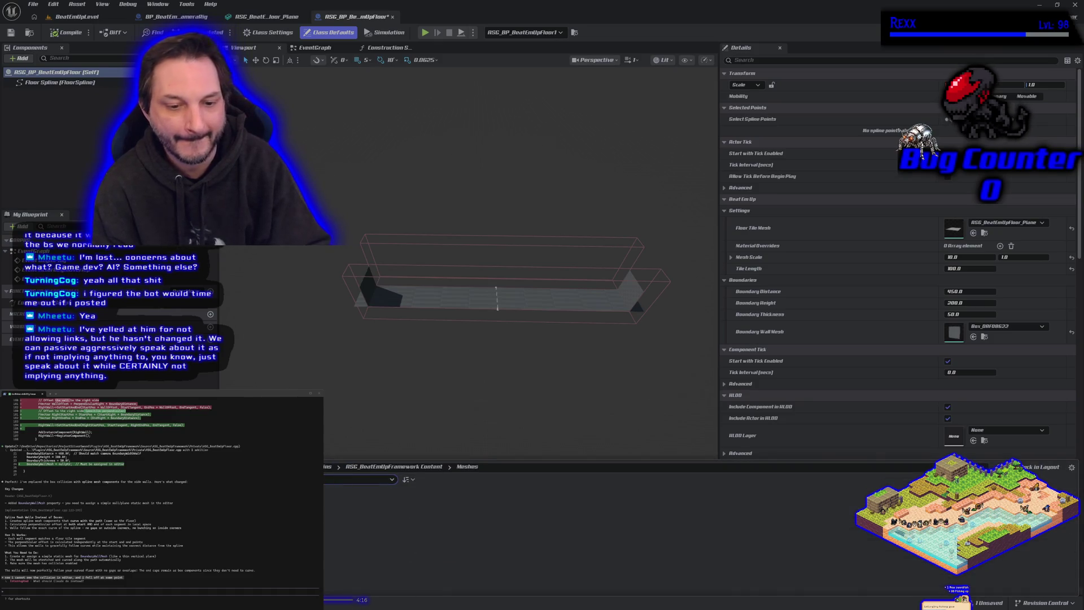
key(ctrl+space)
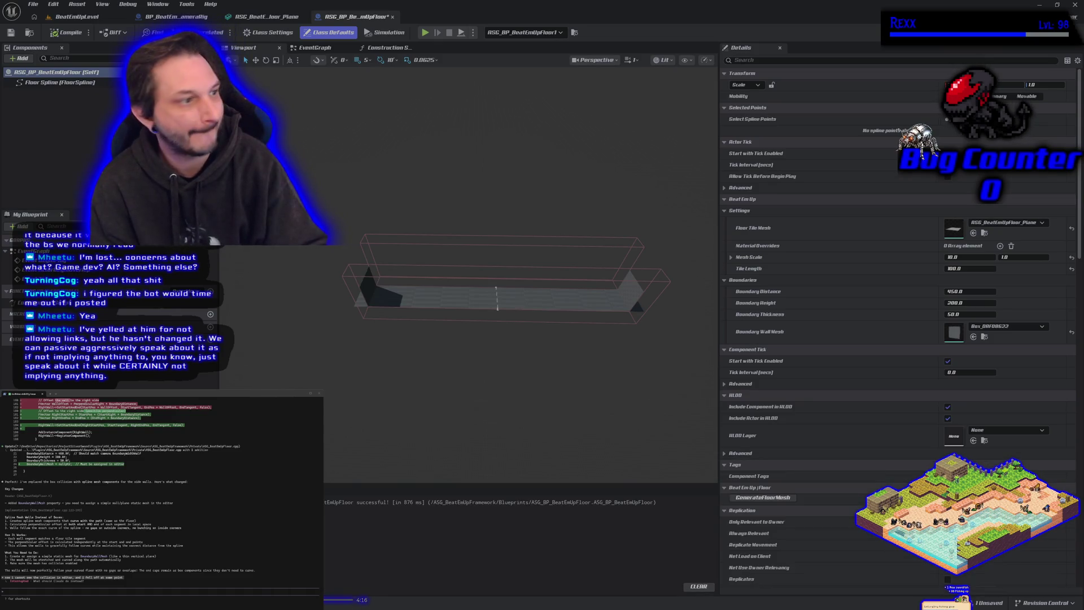
double_click(954, 331)
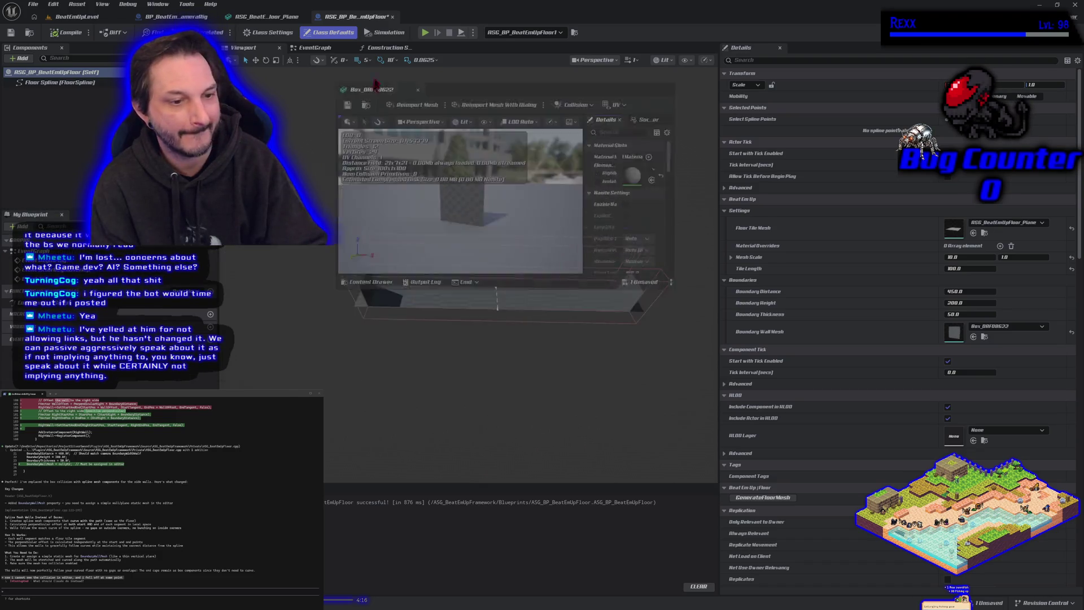
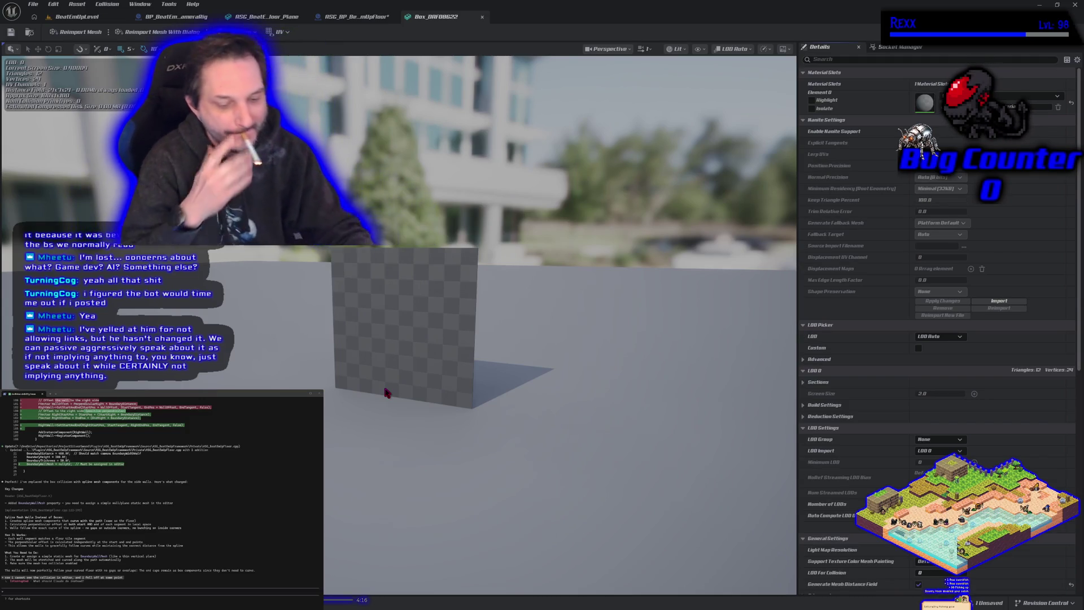
Check the BeatEmUpFloor Blueprint, then return to BeatEmUpLevel and fly along the curved floor.
mouse_move(458, 404)
mouse_down()
mouse_move(487, 350)
mouse_move(496, 404)
mouse_up()
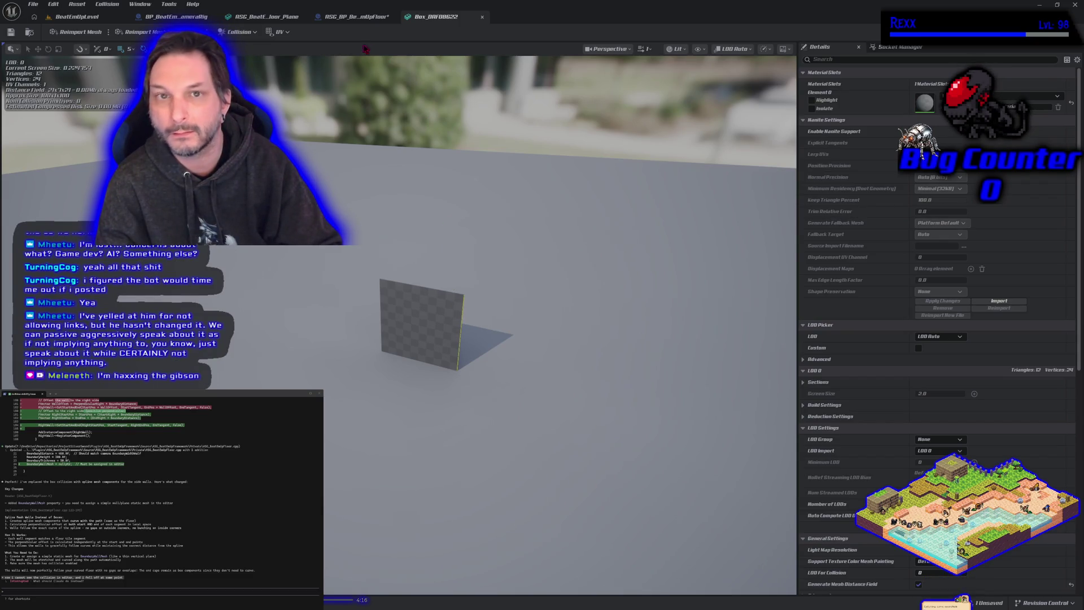
click(356, 17)
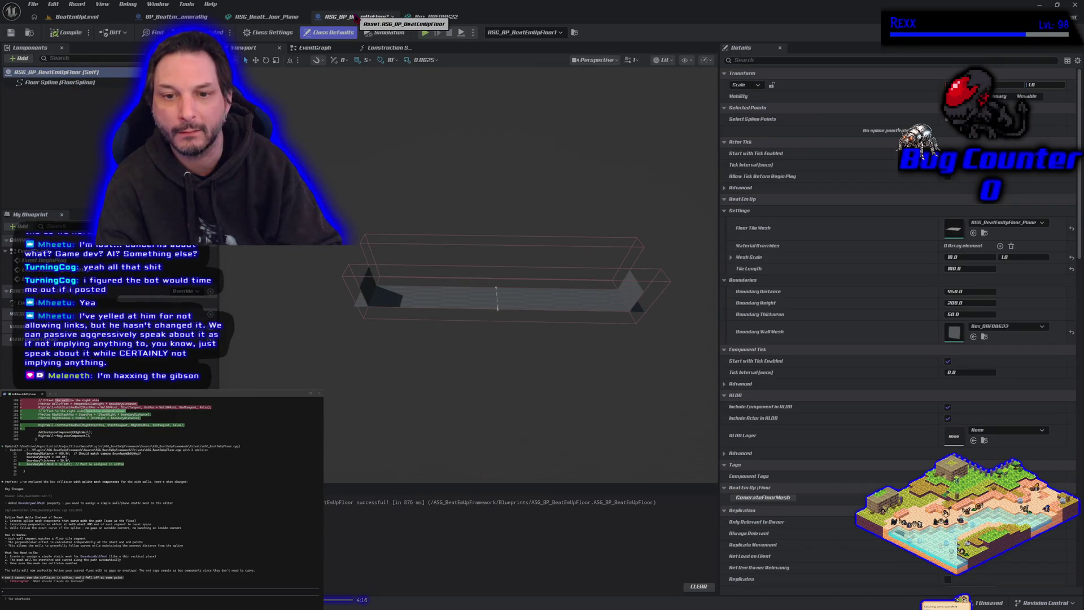
click(76, 16)
mouse_move(320, 255)
mouse_down()
mouse_move(313, 215)
mouse_move(334, 275)
mouse_up()
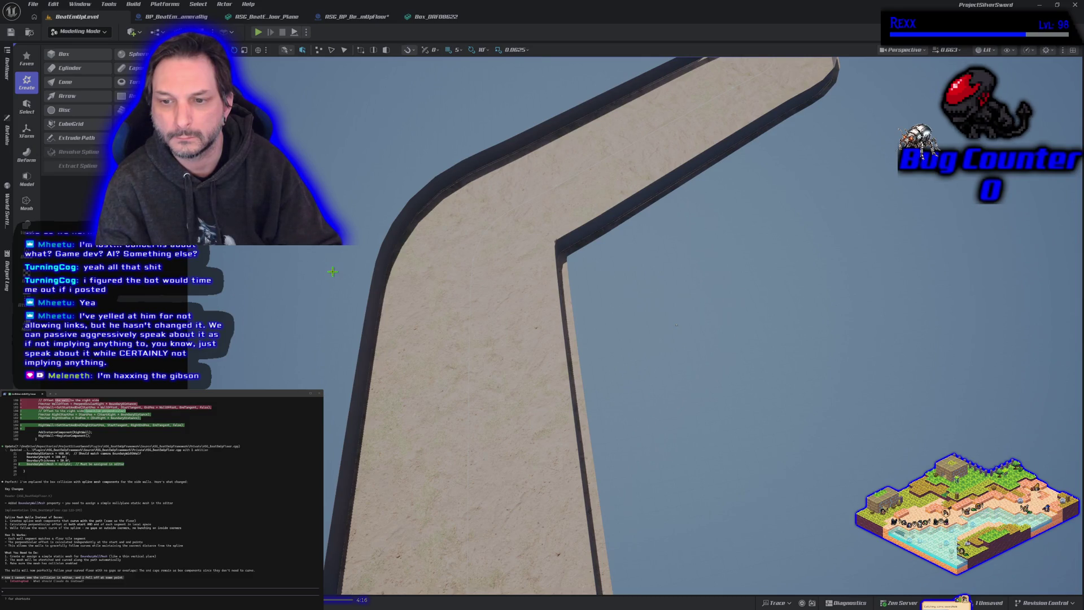
key(Left)
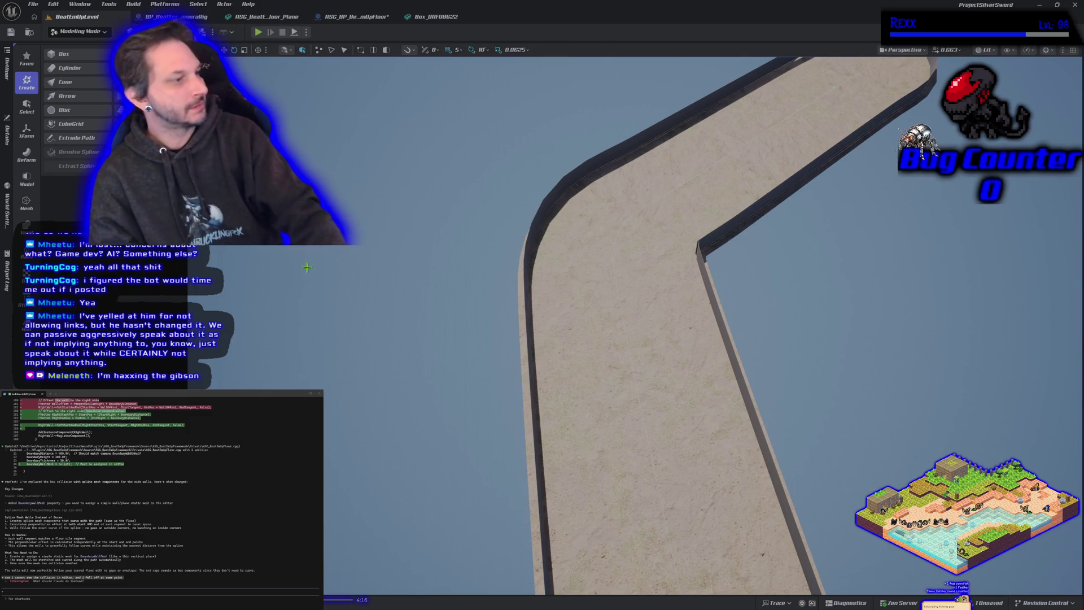
mouse_move(448, 271)
mouse_down()
mouse_move(497, 271)
mouse_move(518, 333)
mouse_move(533, 254)
mouse_move(553, 255)
mouse_move(525, 258)
mouse_move(542, 226)
mouse_move(552, 269)
mouse_move(544, 223)
mouse_move(532, 349)
mouse_up()
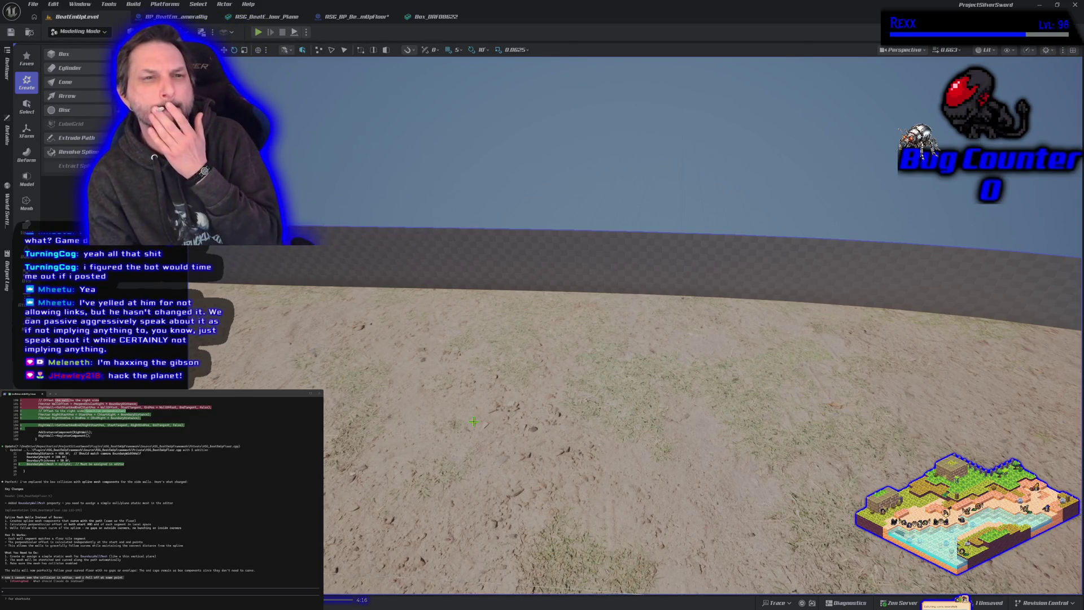
scroll(475, 417, down, 10)
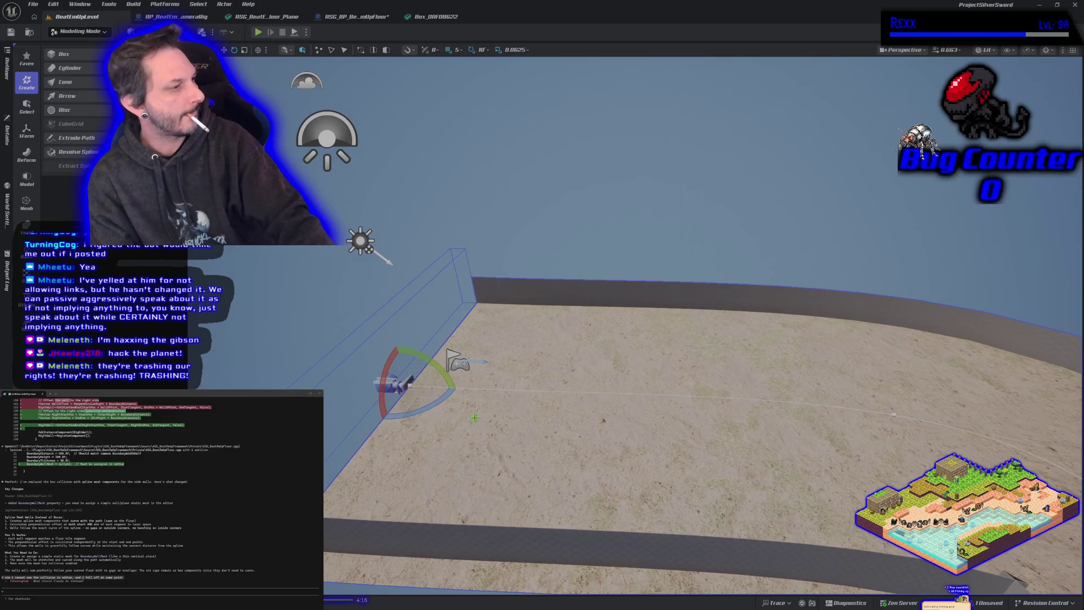
scroll(440, 422, down, 10)
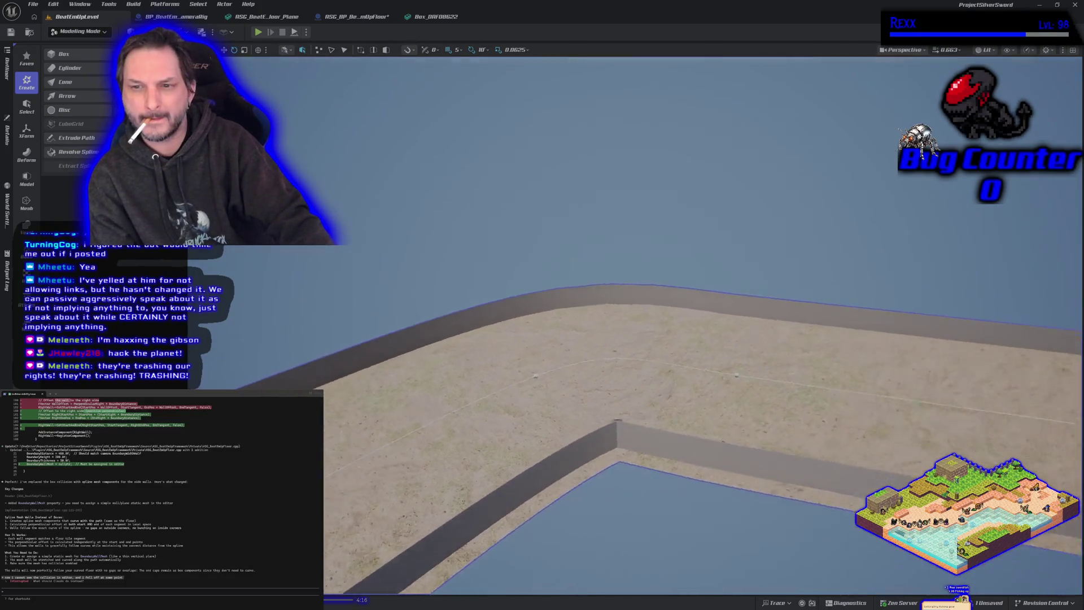
mouse_move(444, 423)
mouse_down()
mouse_move(530, 287)
mouse_move(578, 240)
mouse_up()
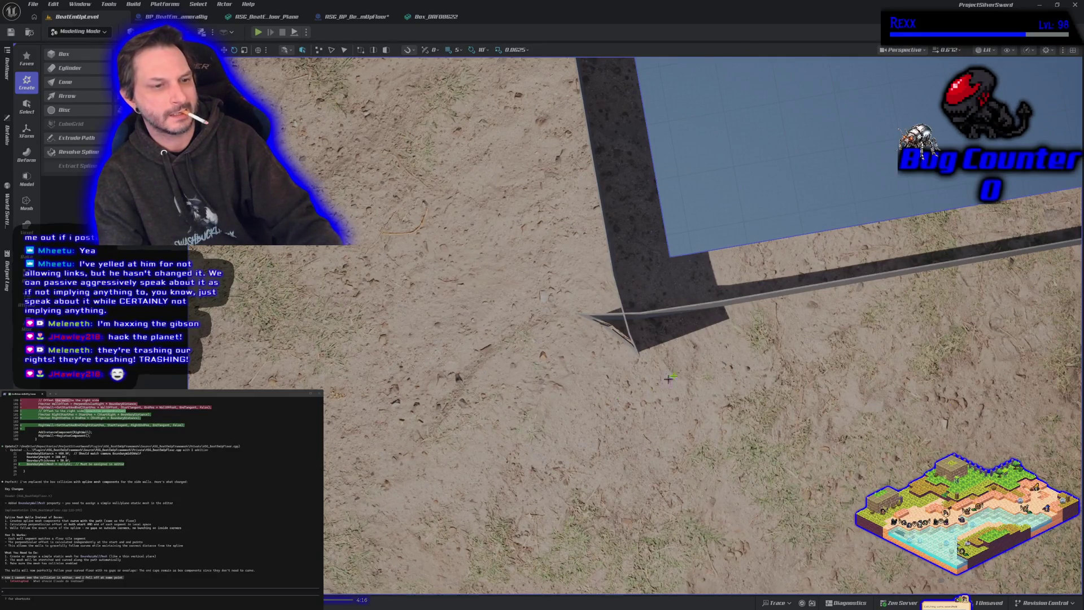
scroll(643, 387, down, 10)
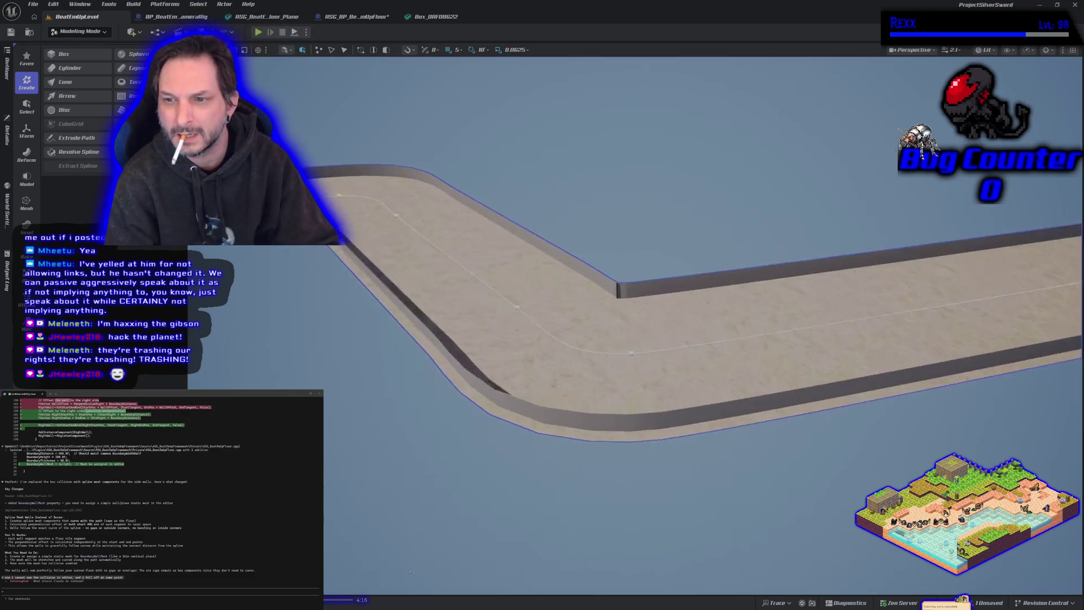
Zoom back out over the sandy floor and start a Play-In-Editor test.
scroll(677, 322, down, 3)
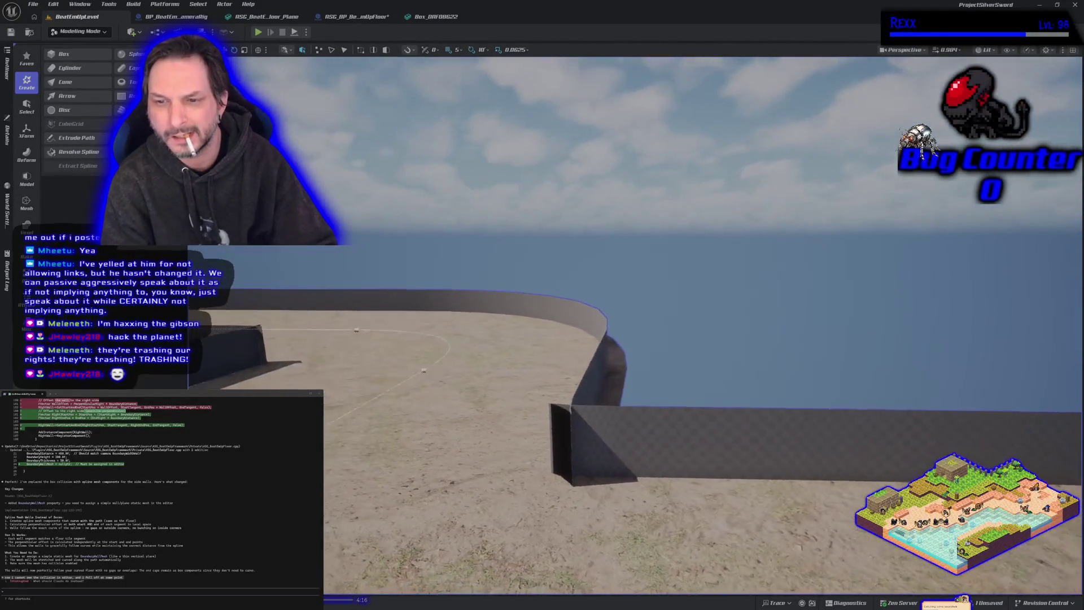
click(256, 32)
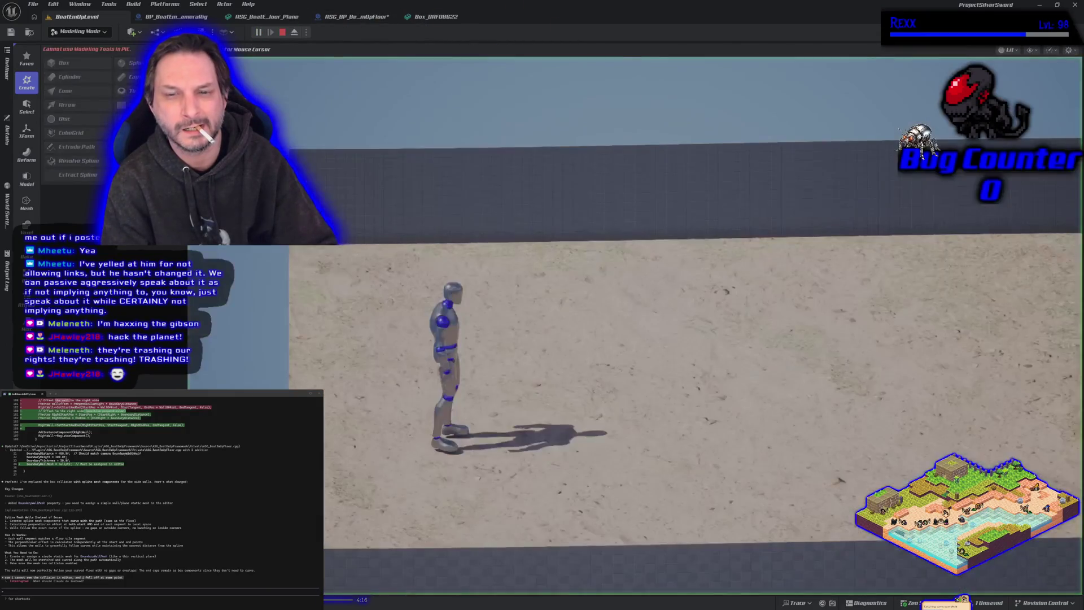
Run the mannequin across the floor, stop the play test, and open the Box_DAF08622 mesh.
key(d)
key(w)
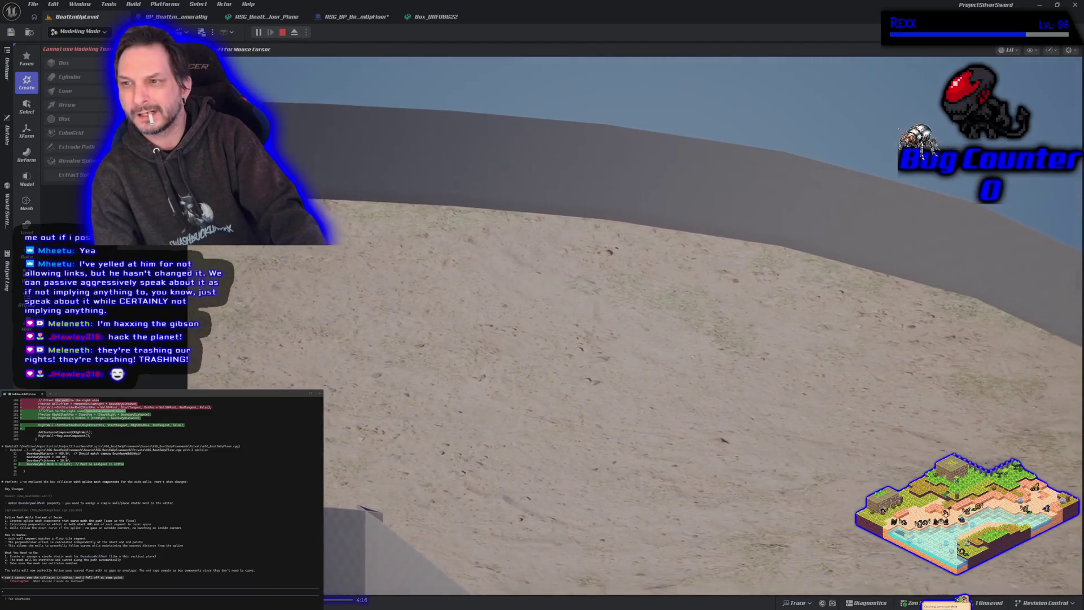
key(Escape)
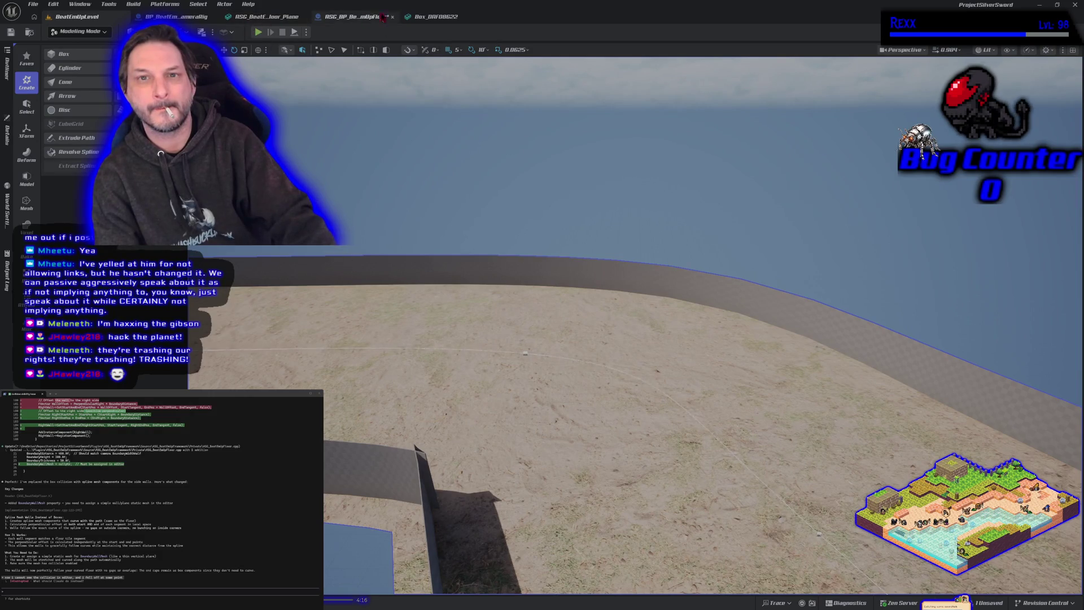
click(454, 22)
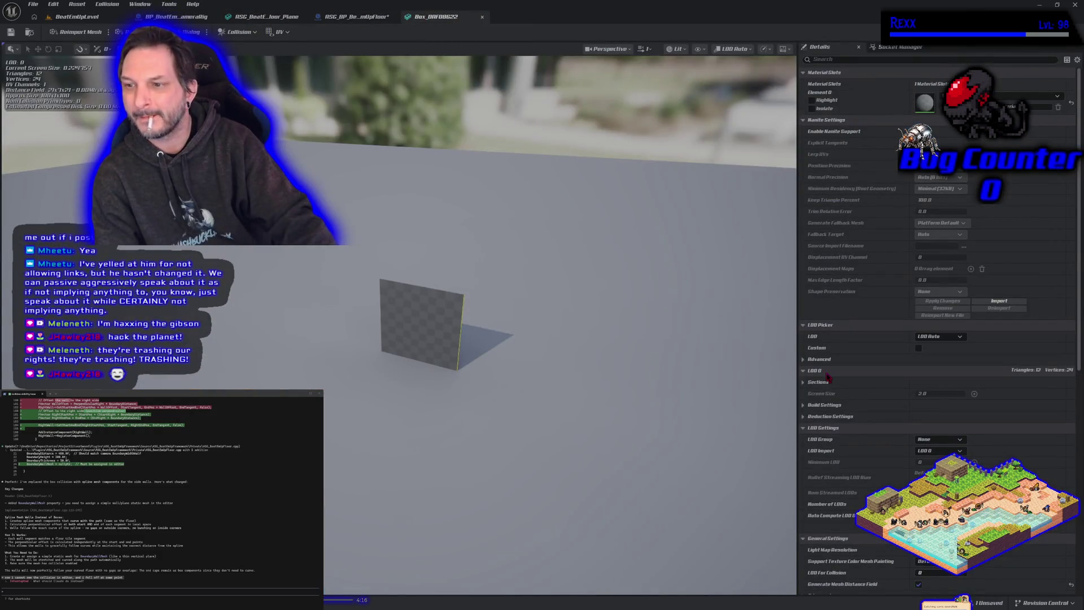
Give Box_DAF08622 one box simplified collision and return to BeatEmUpLevel.
click(237, 32)
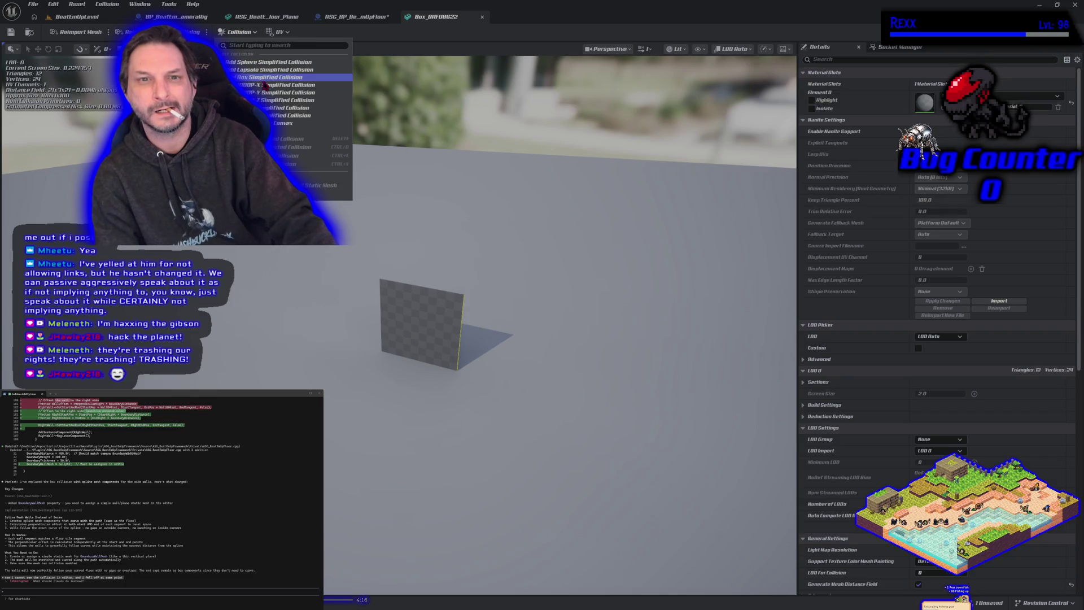
scroll(908, 367, down, 5)
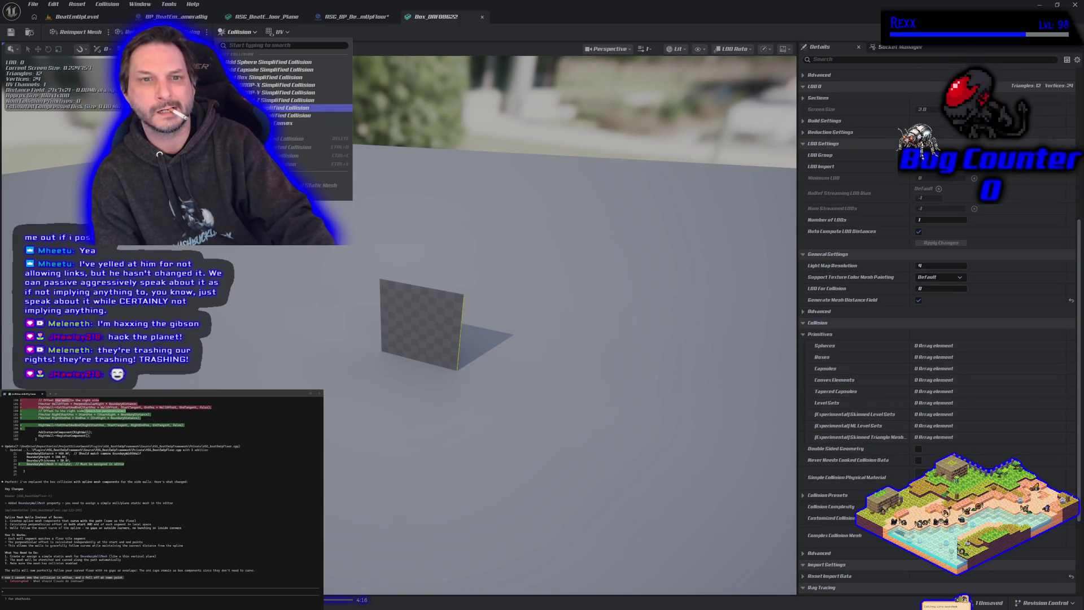
click(259, 77)
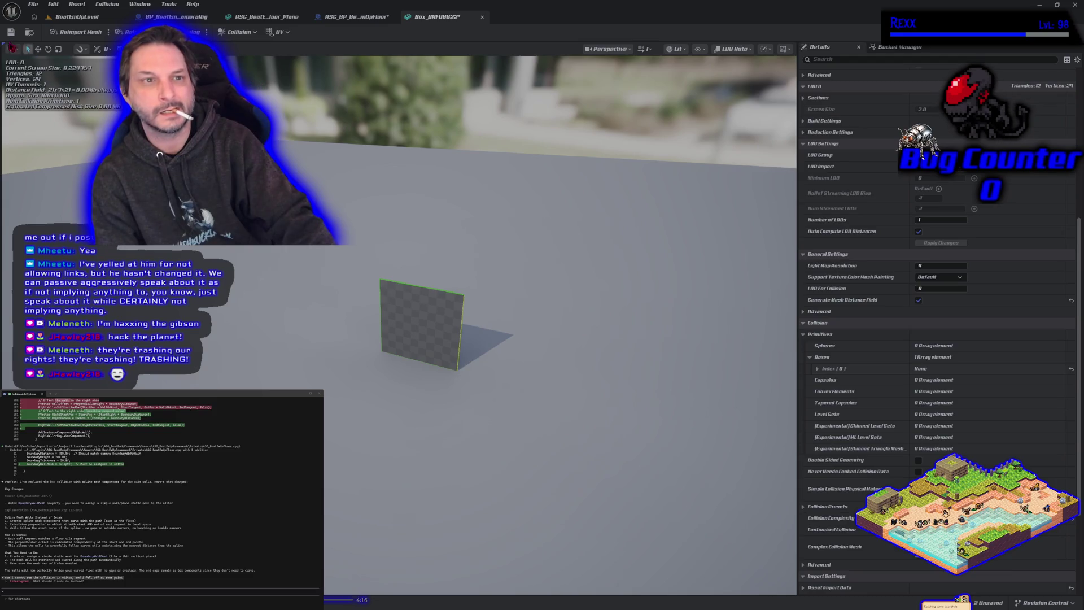
click(90, 21)
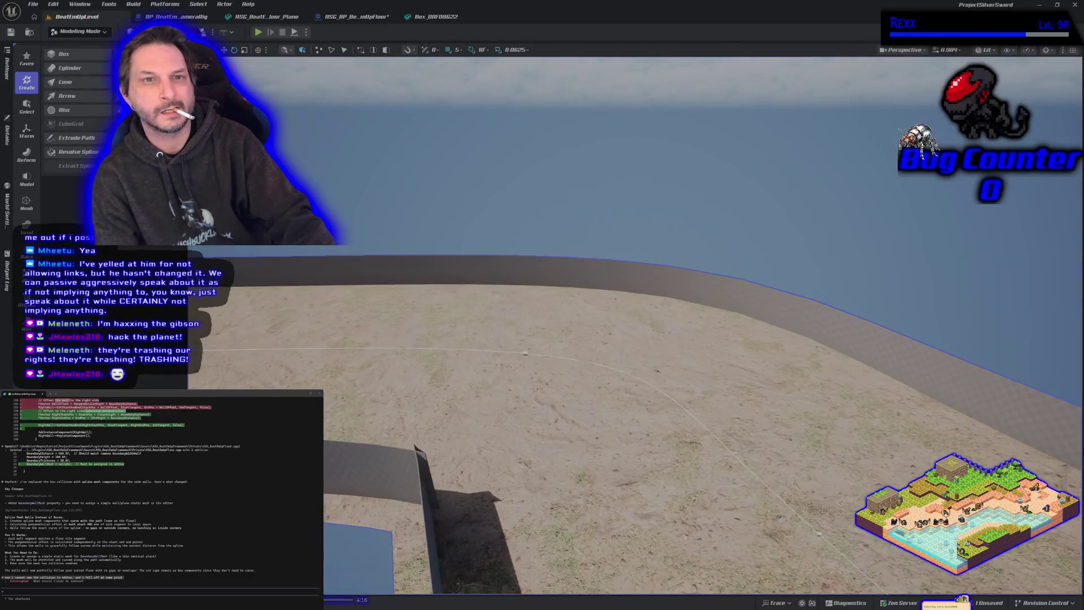
Start a new play test (Alt+P) and run the mannequin along and away from the wall.
key(alt+p)
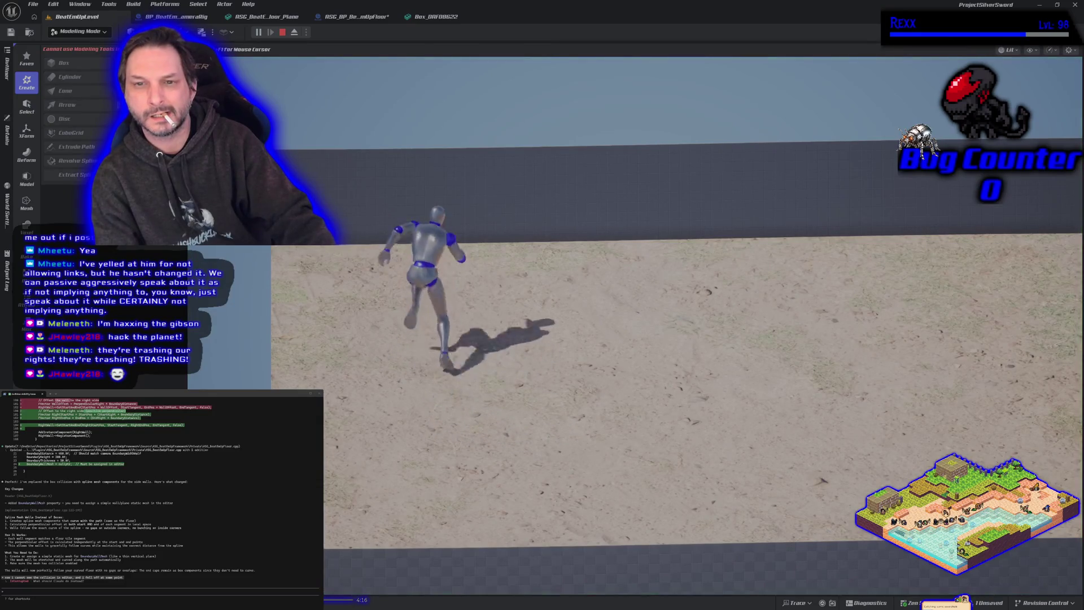
key(d)
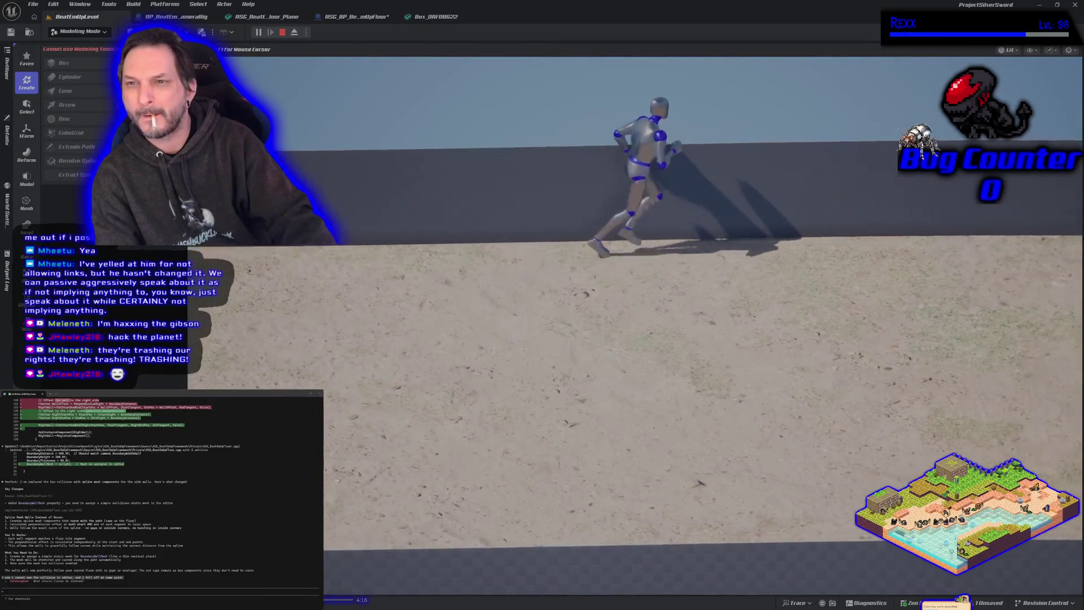
key(s)
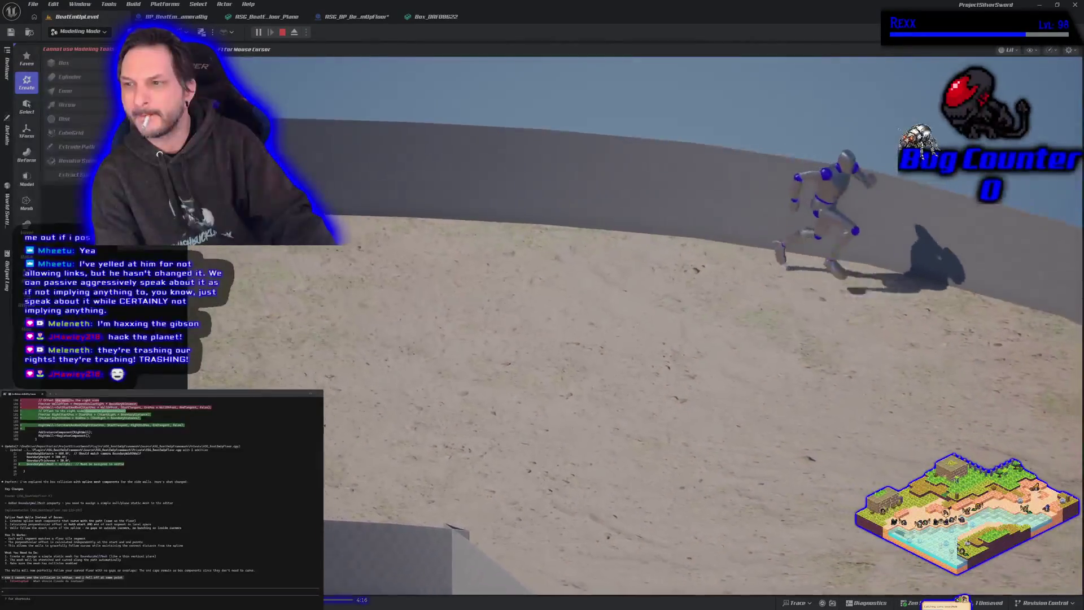
key(d)
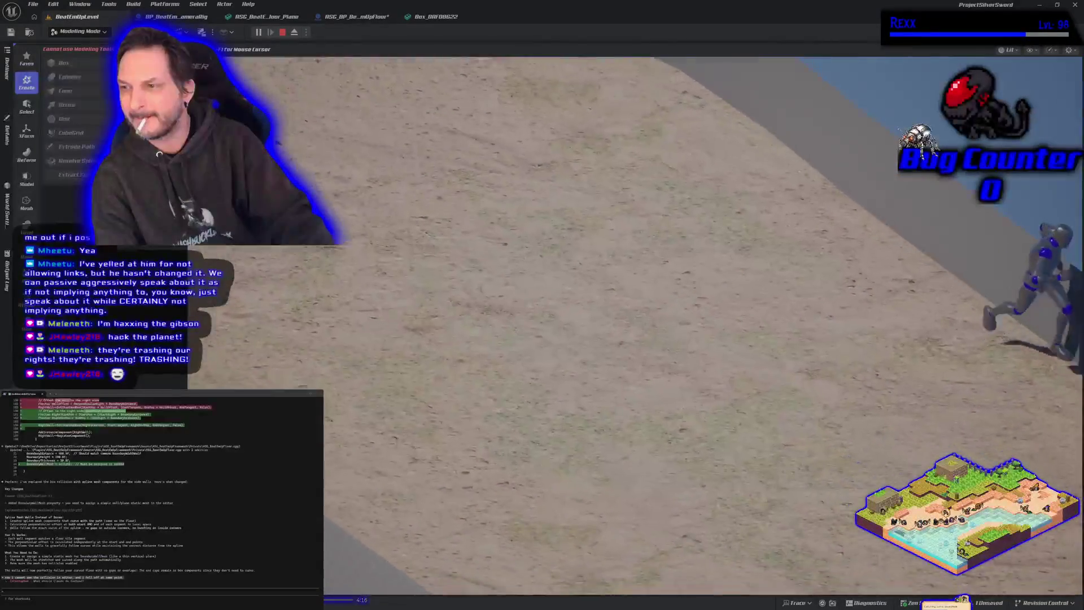
key(w)
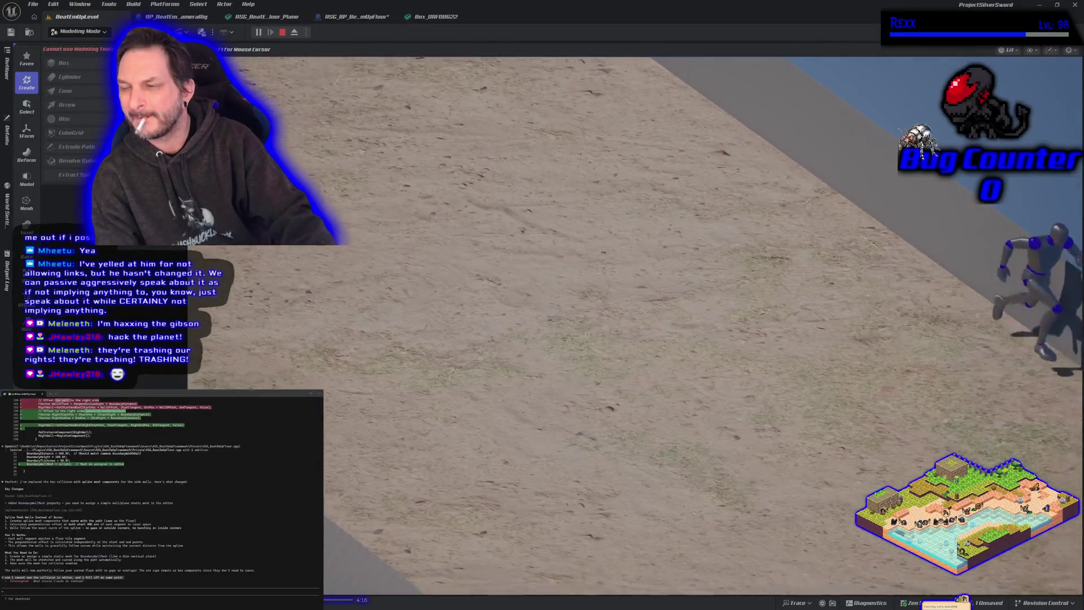
key(s)
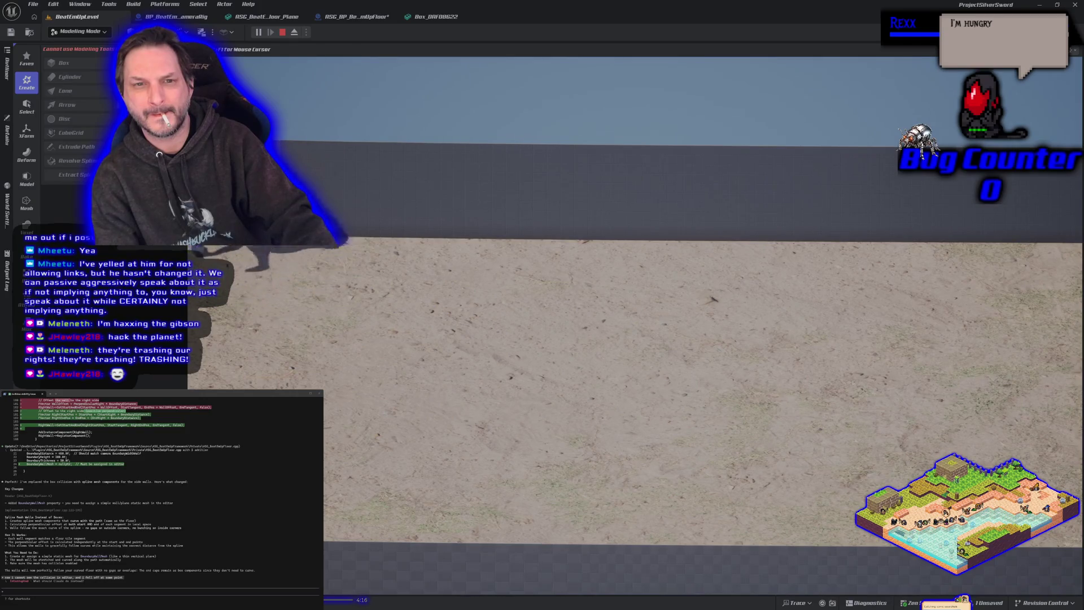
Run the mannequin right across the sand and back left toward the curved wall.
key(w)
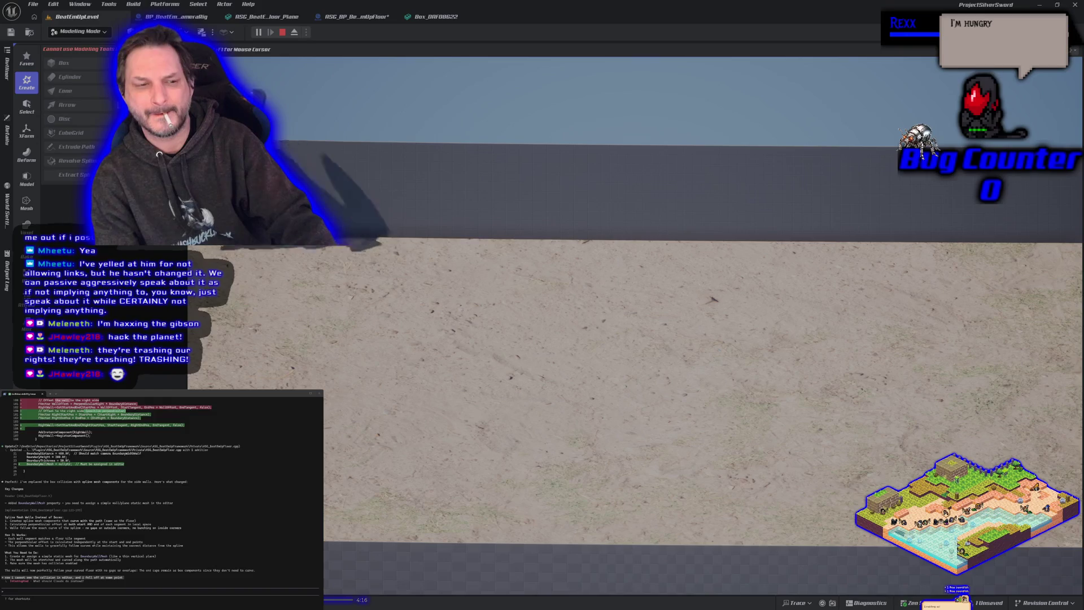
key(d)
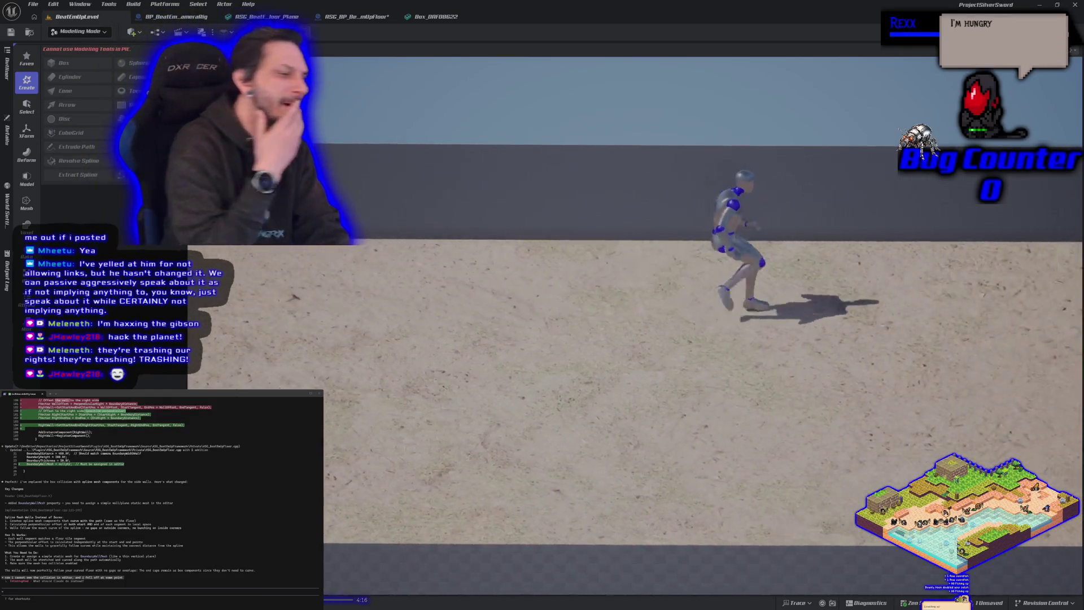
key(d)
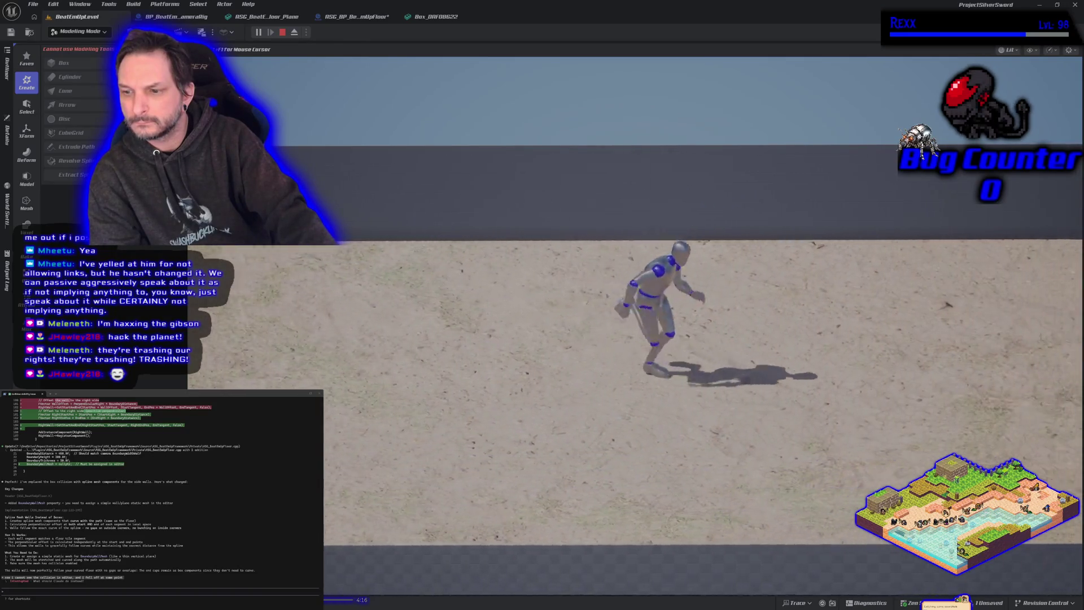
key(a)
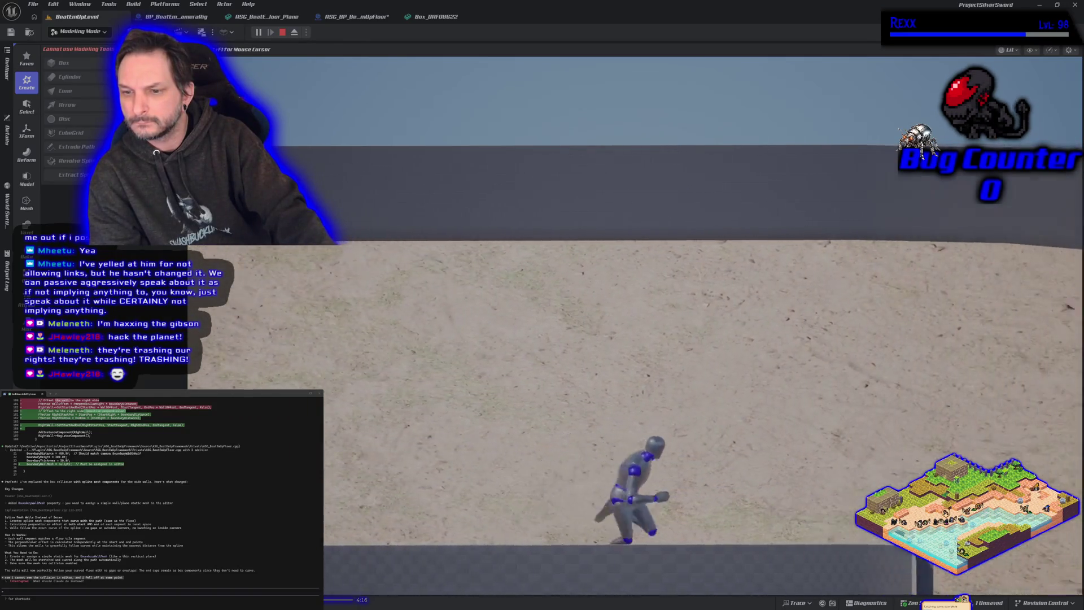
key(d)
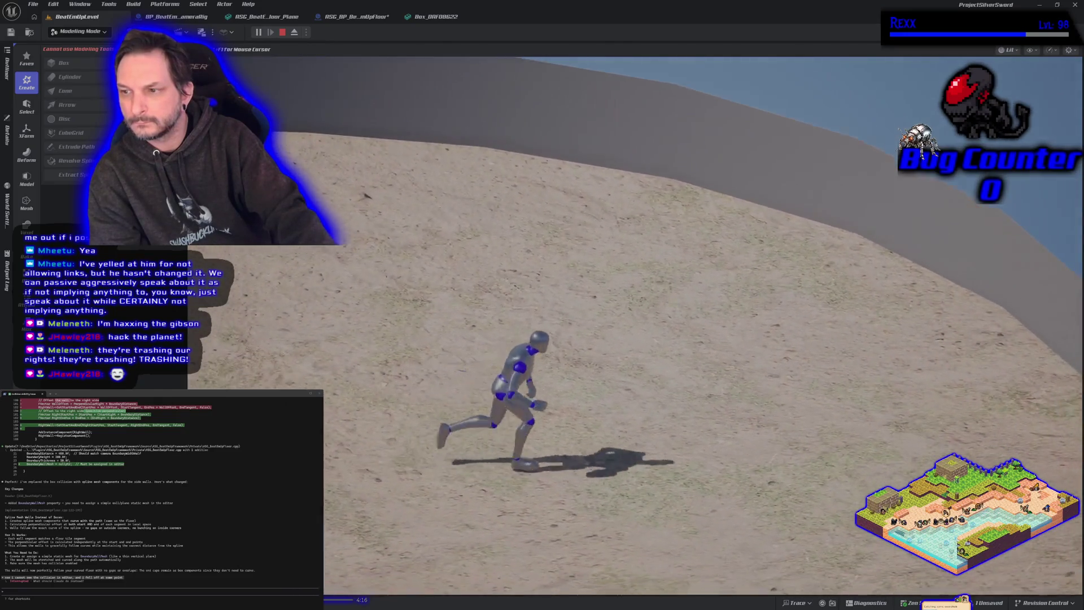
key(d)
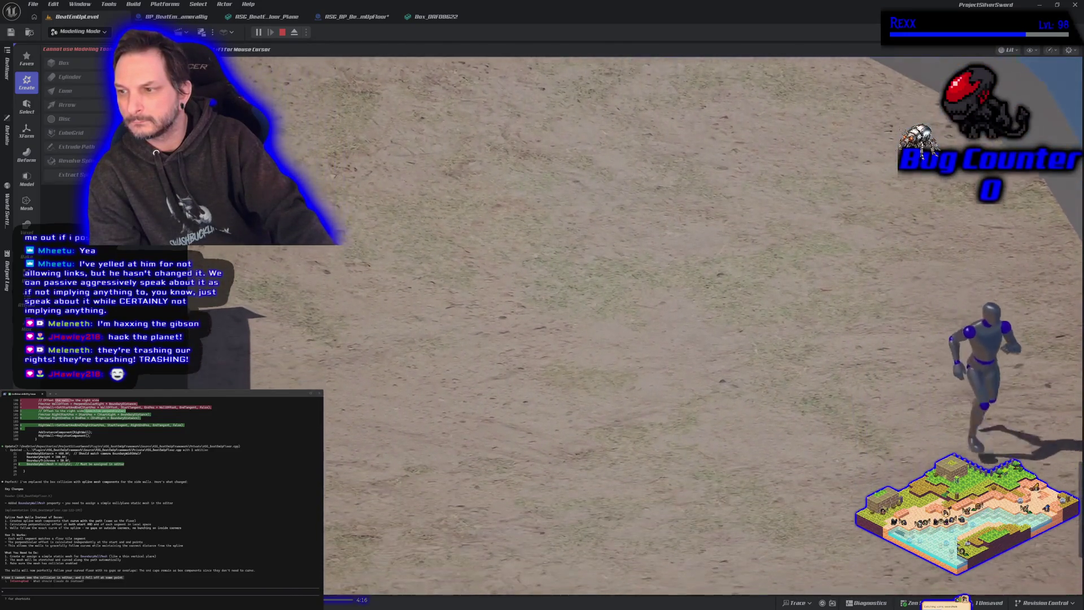
key(a)
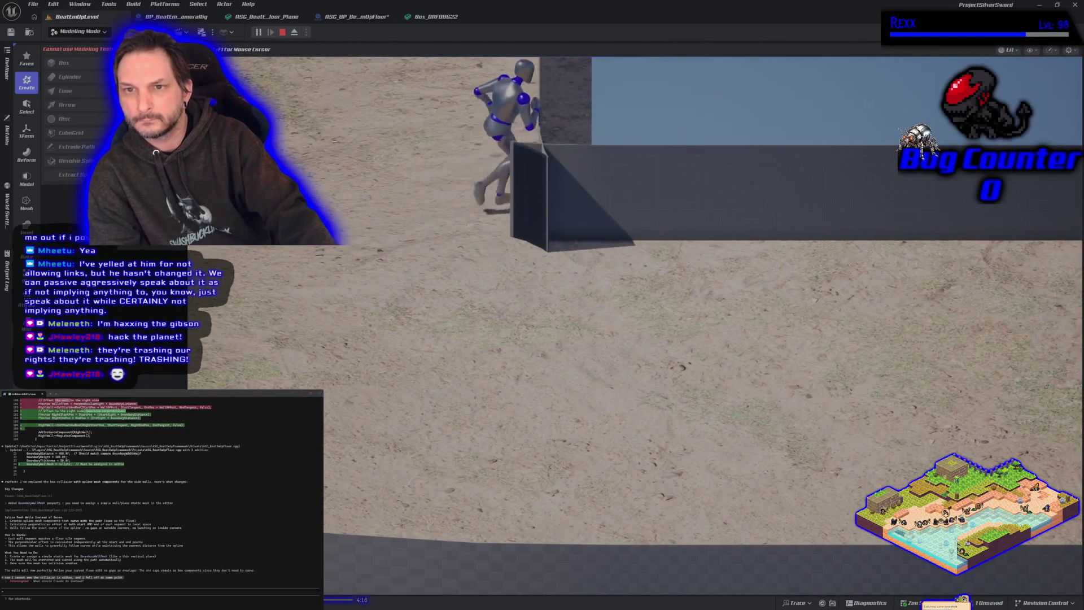
Push the mannequin repeatedly against the far wall, then edge it onto the wall.
key(w)
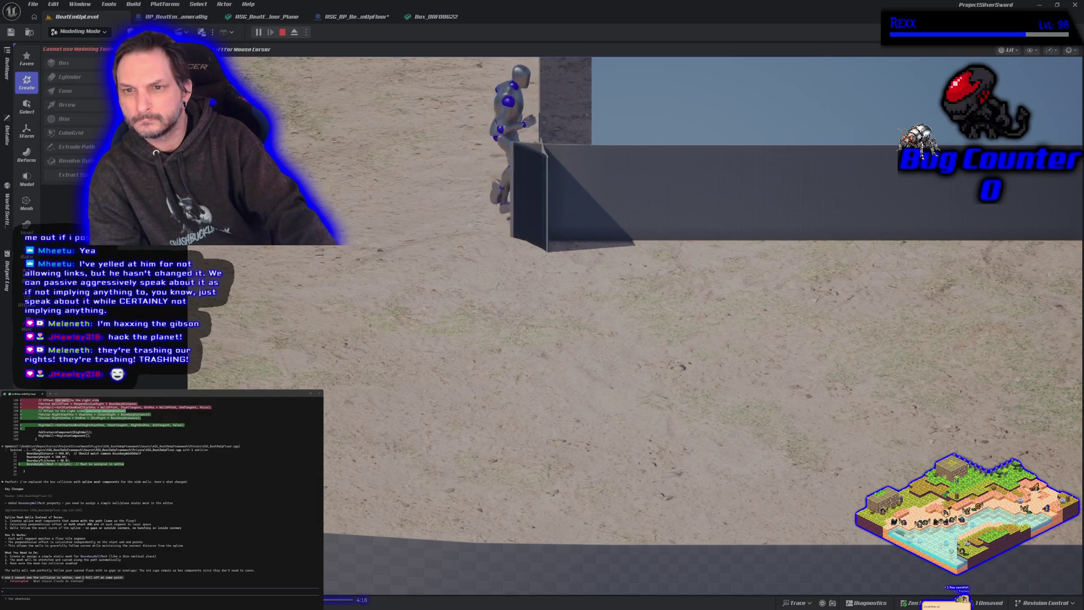
key(d)
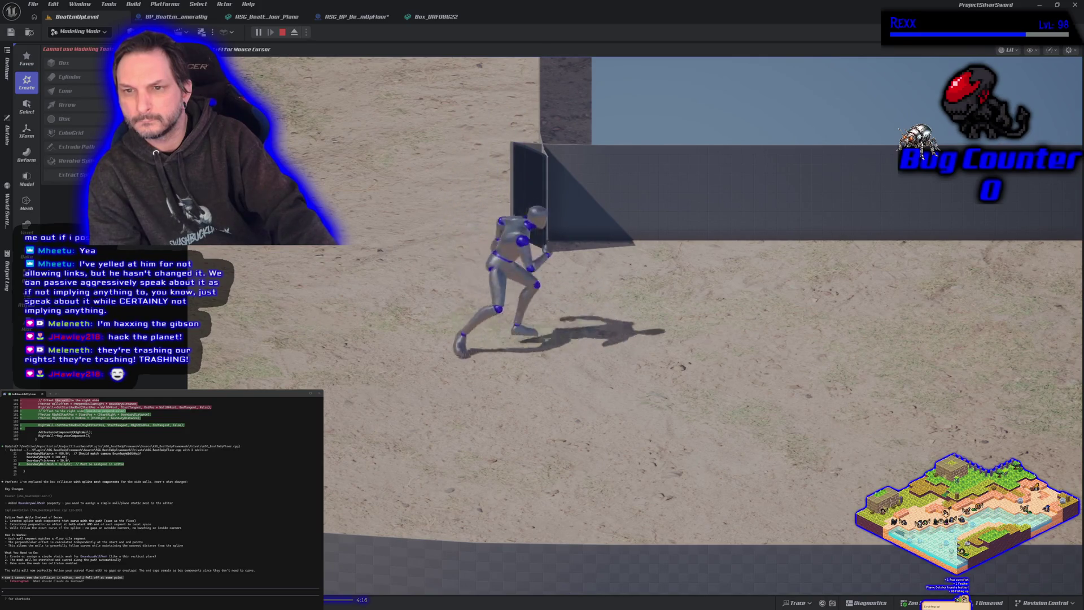
key(w)
key(a)
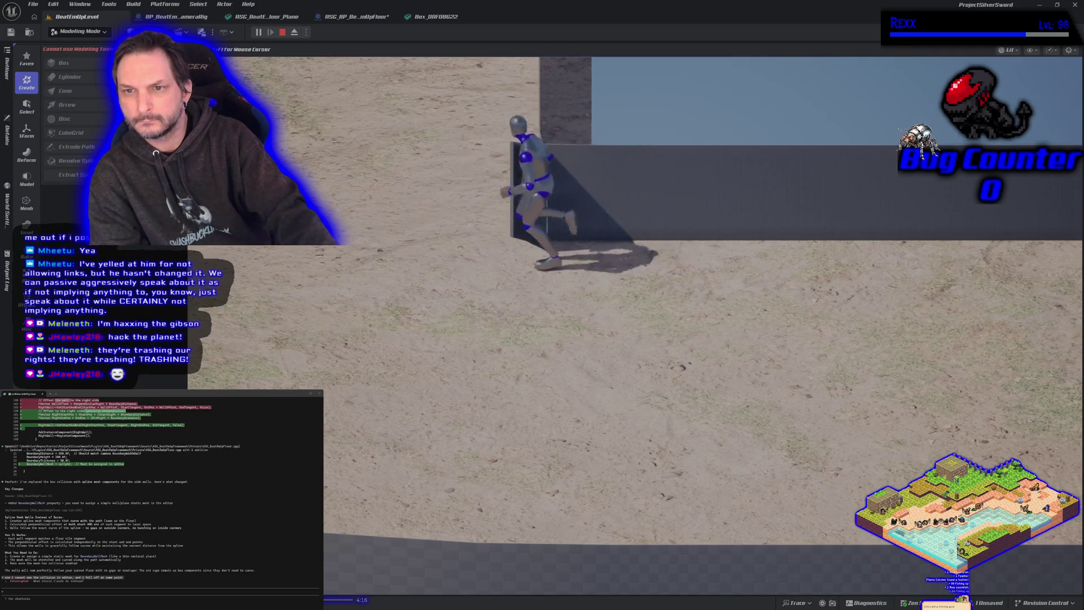
key(w)
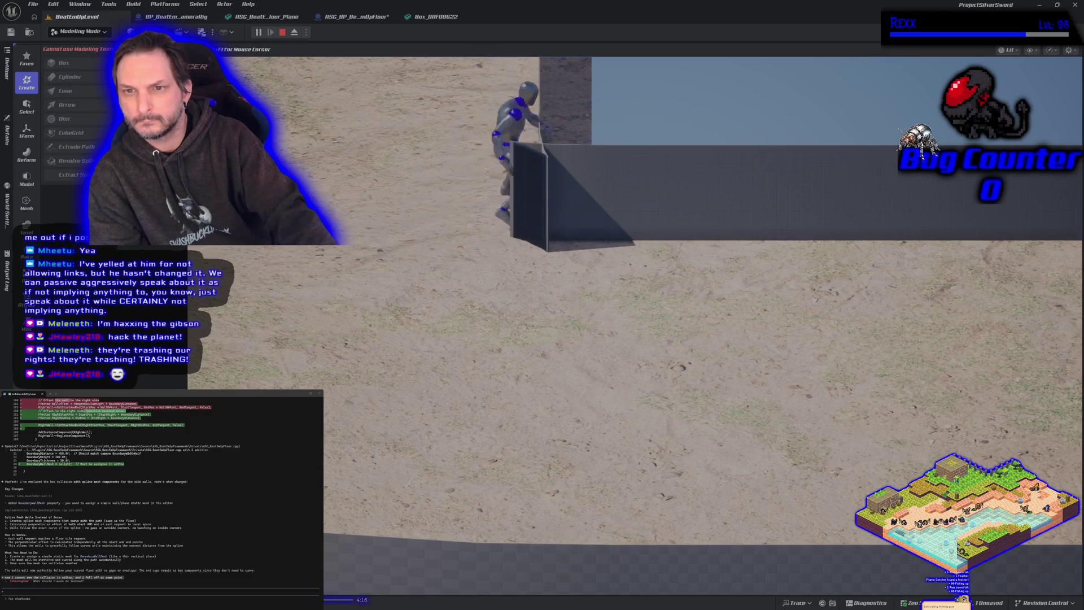
key(d)
key(w)
key(a)
key(a)
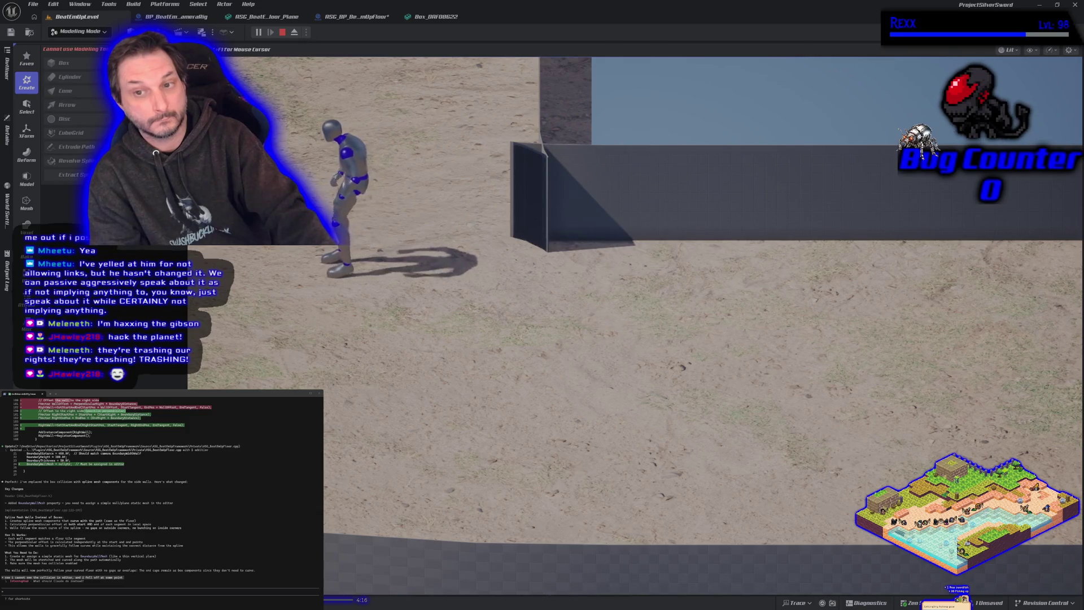
Run the mannequin up onto the wall's edge and past its end toward the floor's open edge.
key(d)
key(w)
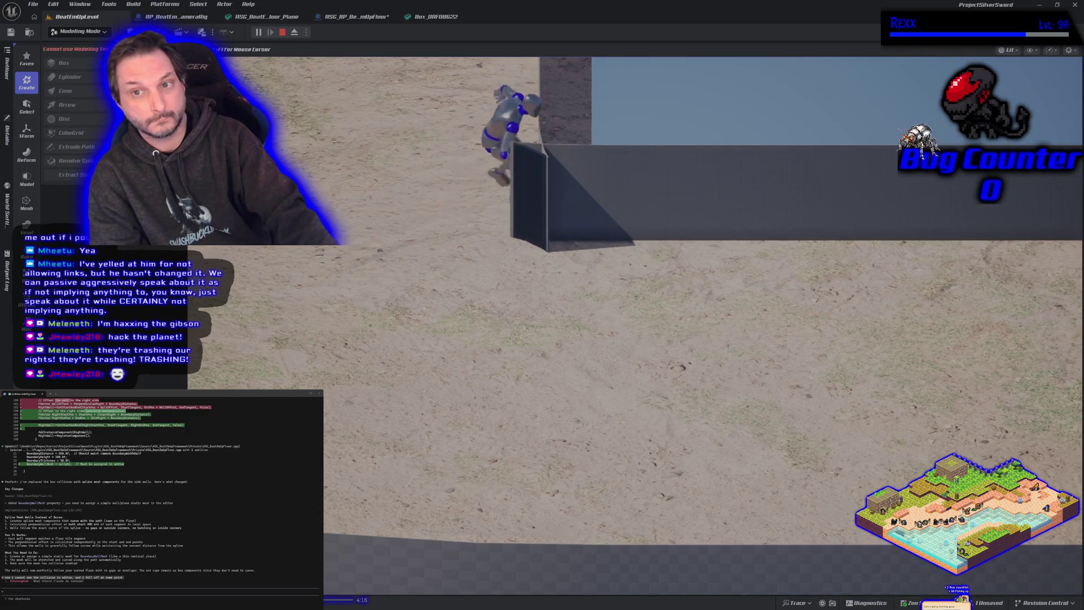
key(d)
key(a)
key(d)
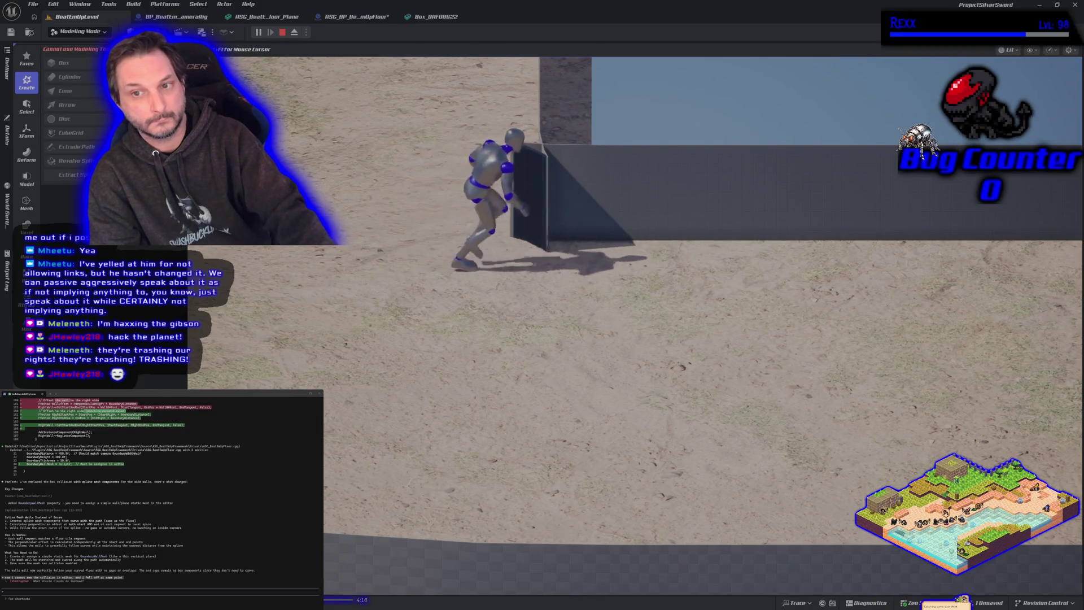
key(d)
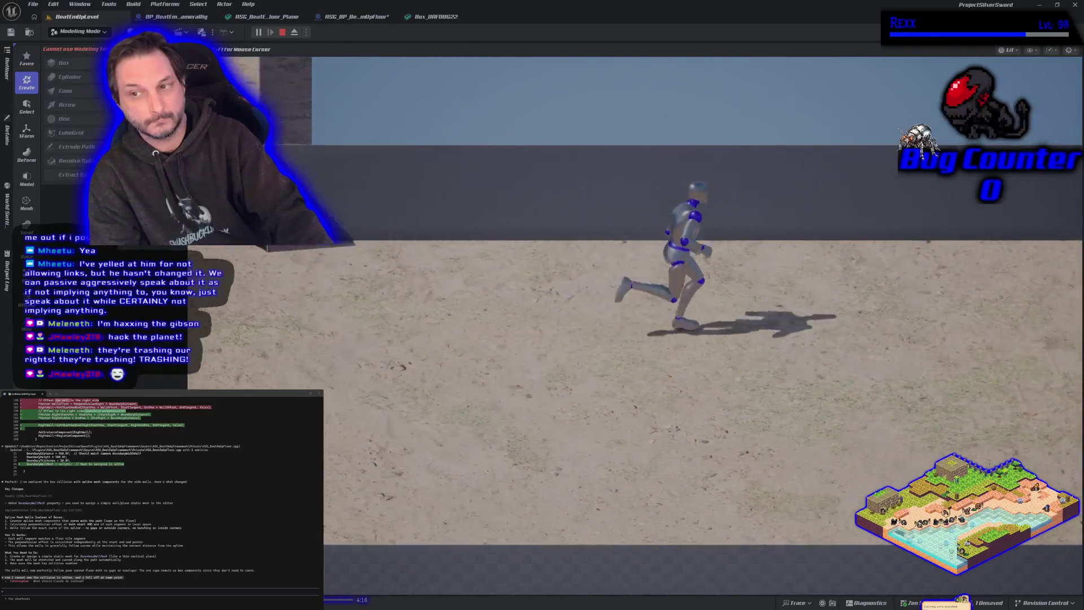
key(d)
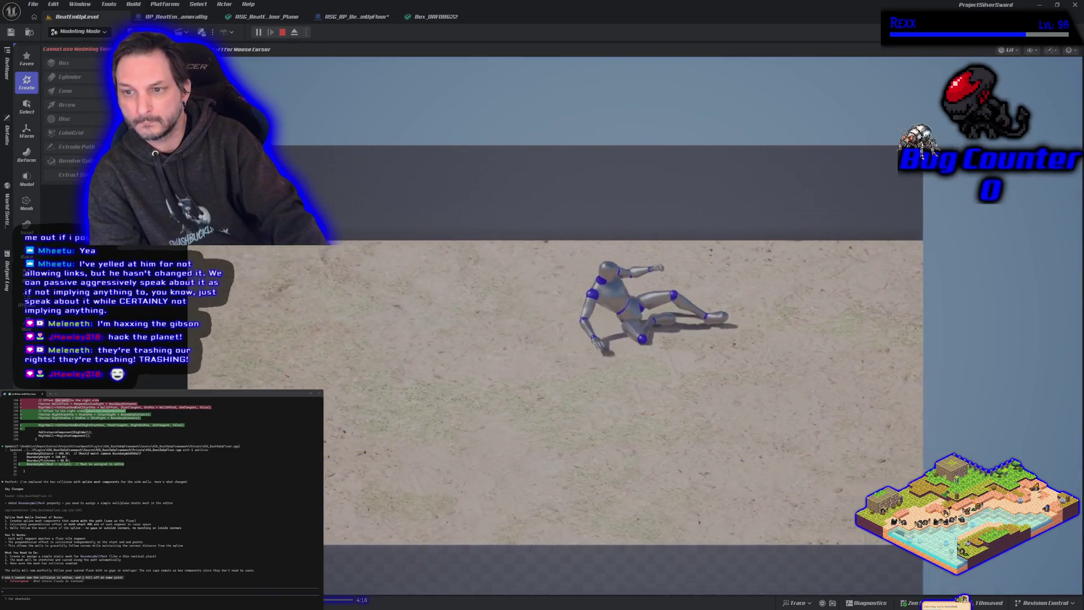
key(d)
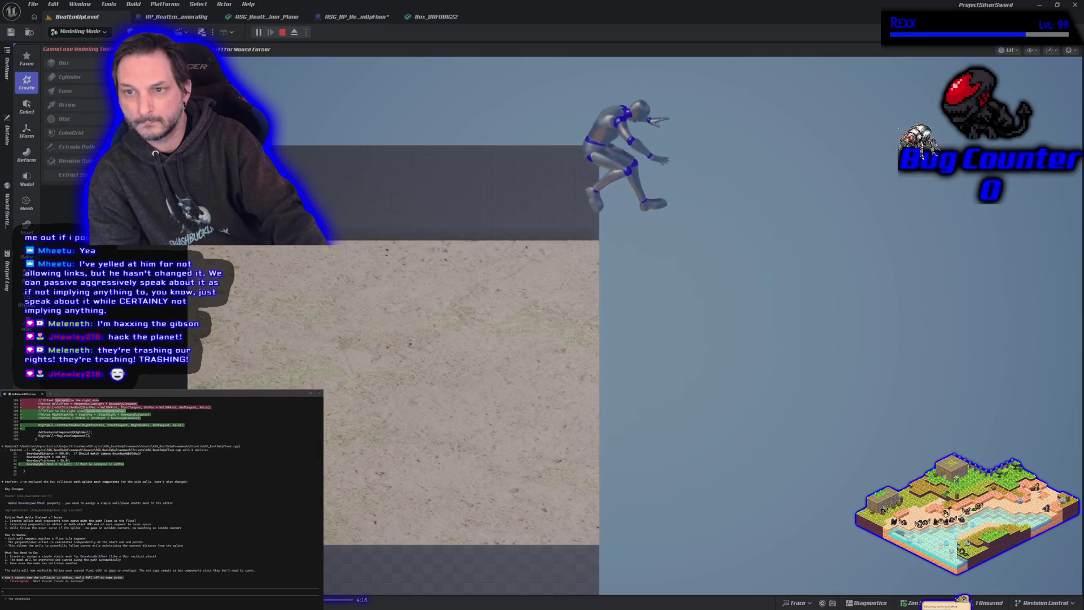
Jump the mannequin near the back wall, then stop the play test and zoom out.
key(space)
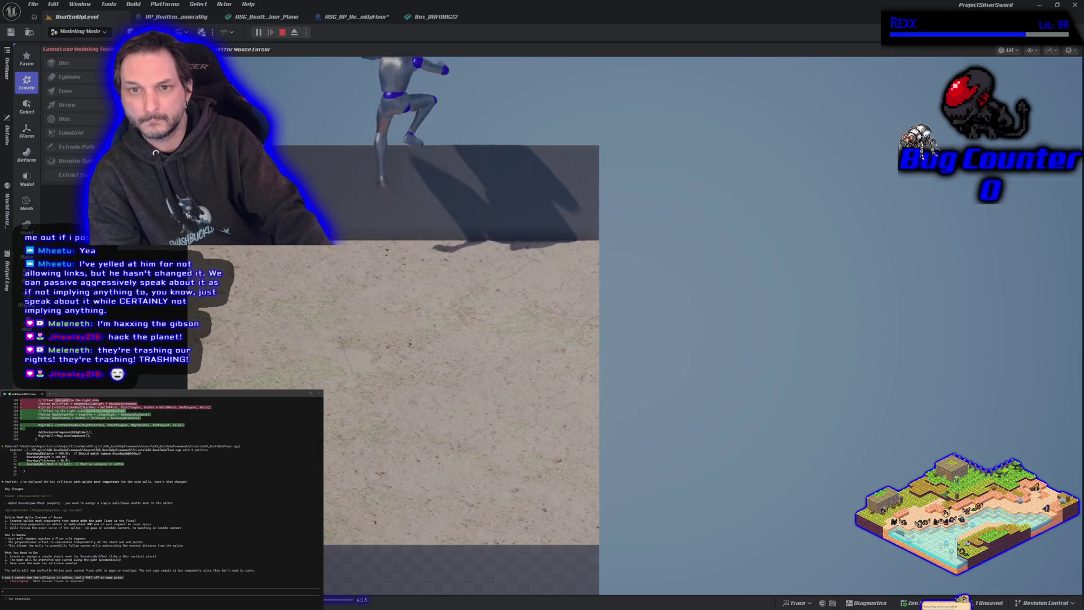
key(a)
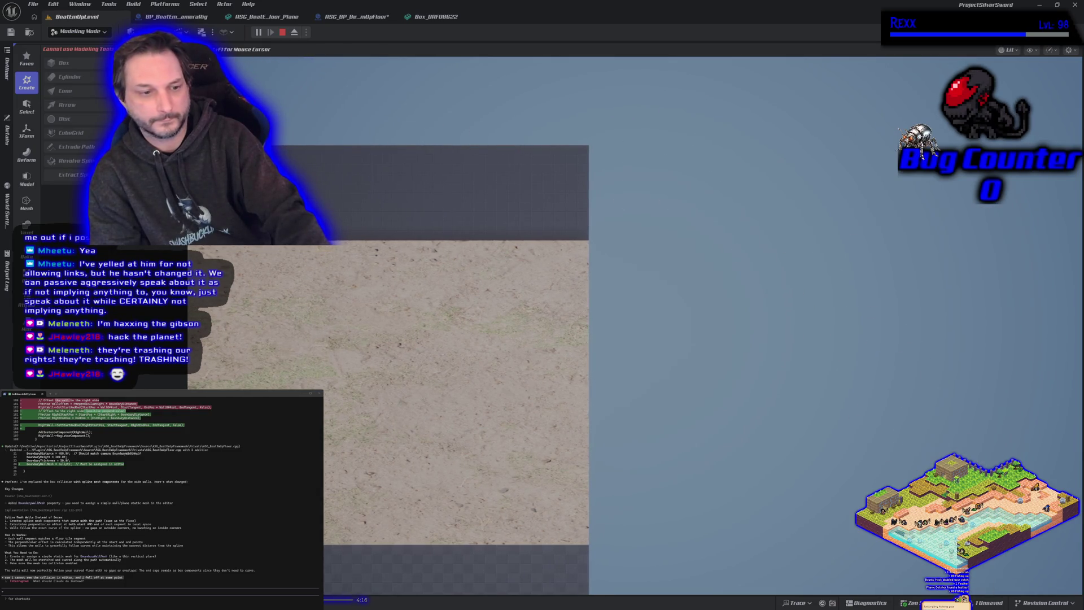
key(Escape)
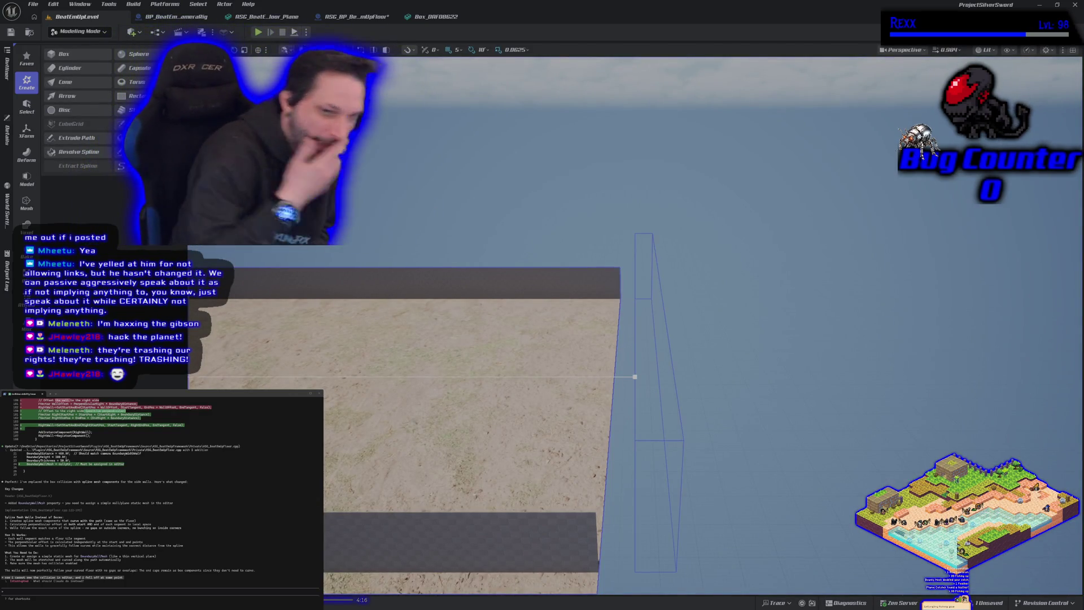
scroll(412, 423, down, 3)
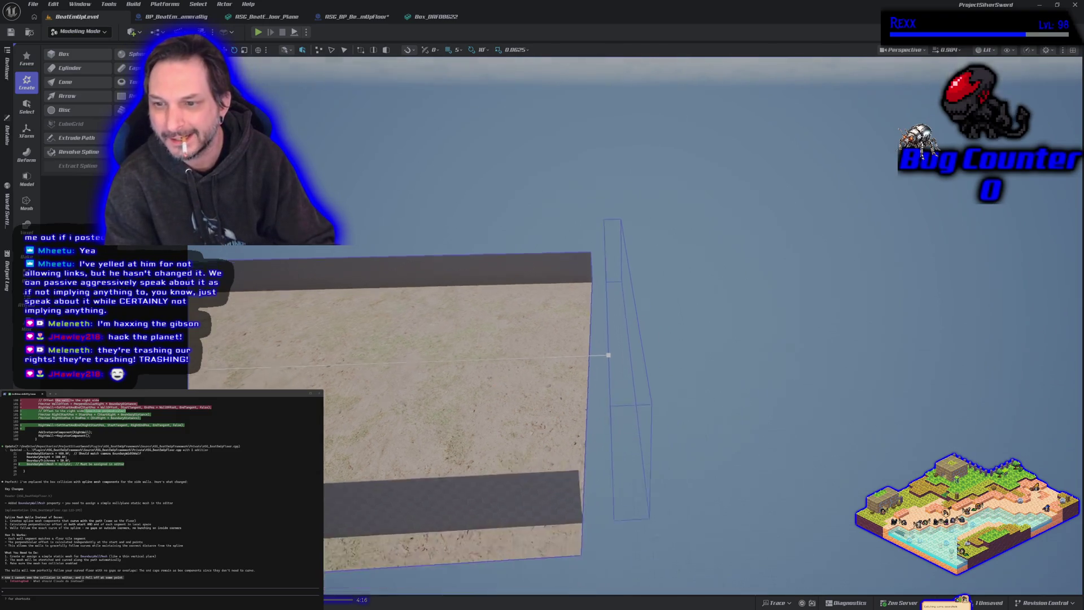